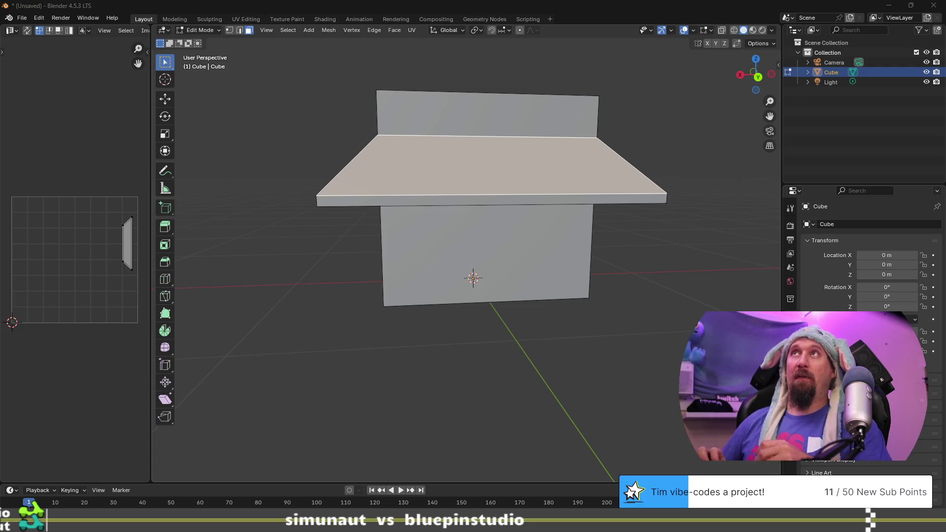
Orbit the hut to a side view, then switch to the tbia_tracker_2026 planner sheet in Chrome
{"action": "mouse_move", "coordinate": [543, 212]}
{"action": "middle_mouse_down"}
{"action": "mouse_move", "coordinate": [546, 243]}
{"action": "mouse_move", "coordinate": [517, 243]}
{"action": "mouse_move", "coordinate": [511, 256]}
{"action": "mouse_move", "coordinate": [504, 248]}
{"action": "middle_mouse_up"}
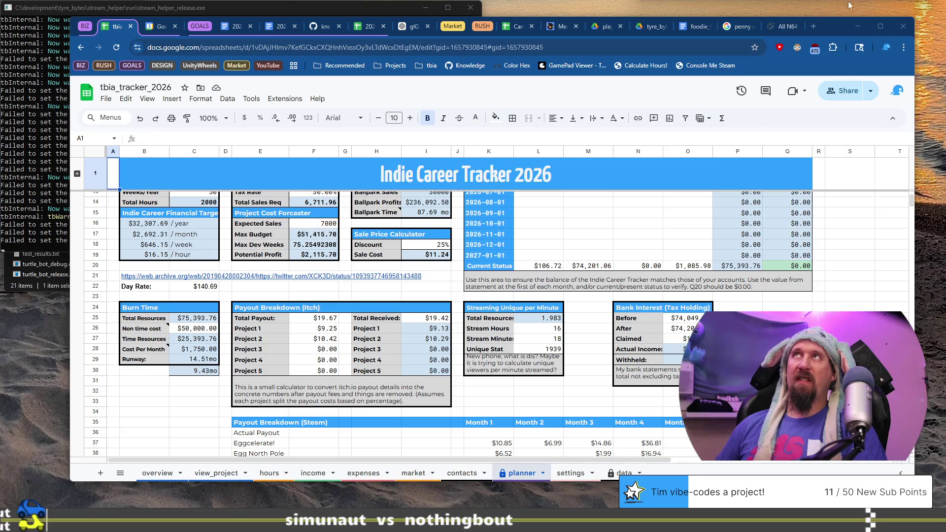
{"action": "key", "text": "alt+Tab"}
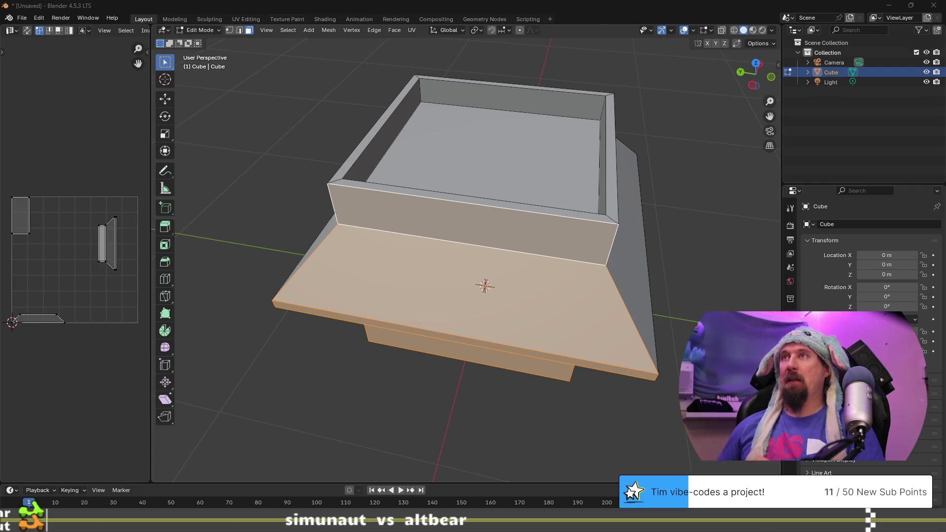
{"action": "mouse_move", "coordinate": [538, 210]}
{"action": "middle_mouse_down"}
{"action": "mouse_move", "coordinate": [389, 141]}
{"action": "mouse_move", "coordinate": [450, 126]}
{"action": "mouse_move", "coordinate": [508, 136]}
{"action": "middle_mouse_up"}
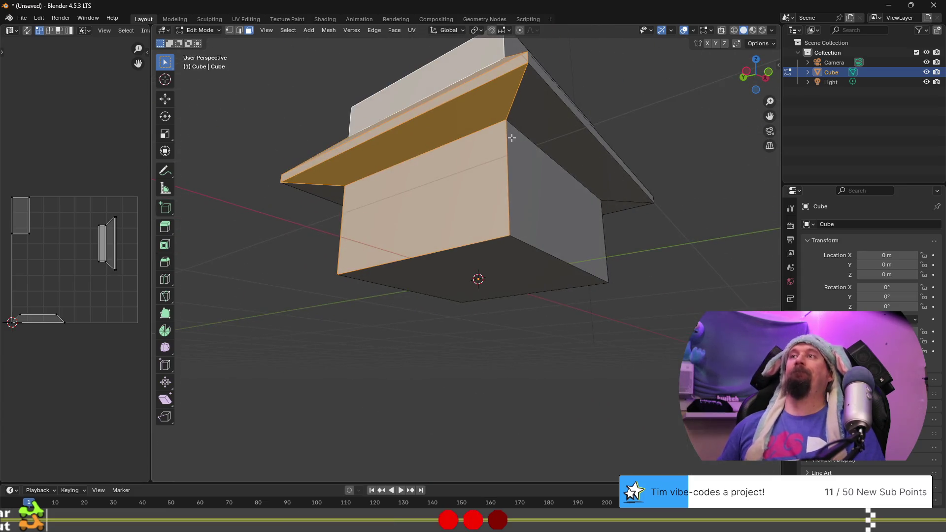
{"action": "key", "text": "alt+Tab"}
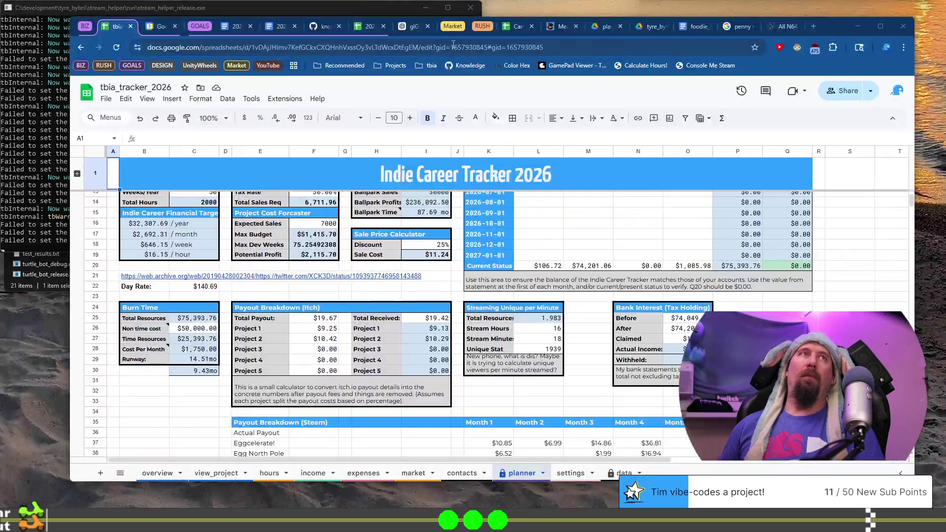
{"action": "left_click", "coordinate": [362, 27]}
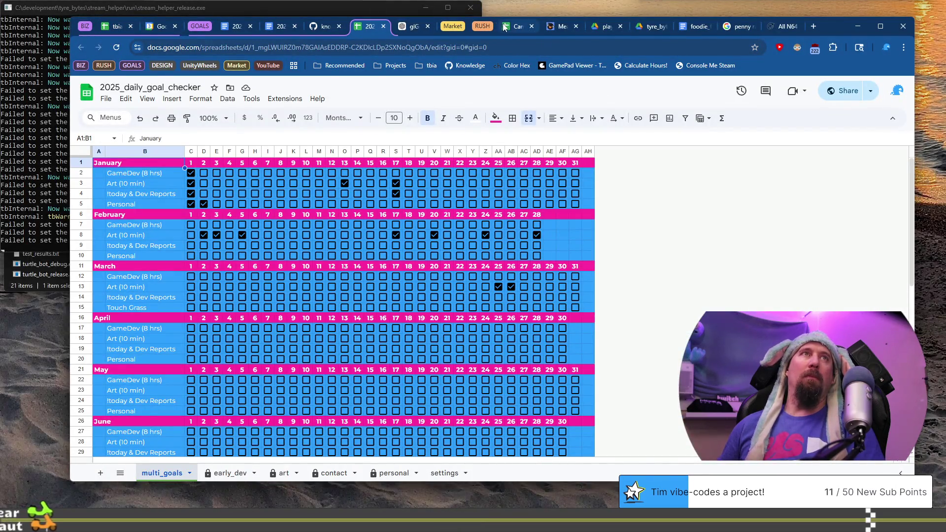
Open the tbia_tracker_2019 spreadsheet from the tbia bookmarks at its expenses sheet
{"action": "left_click", "coordinate": [814, 27]}
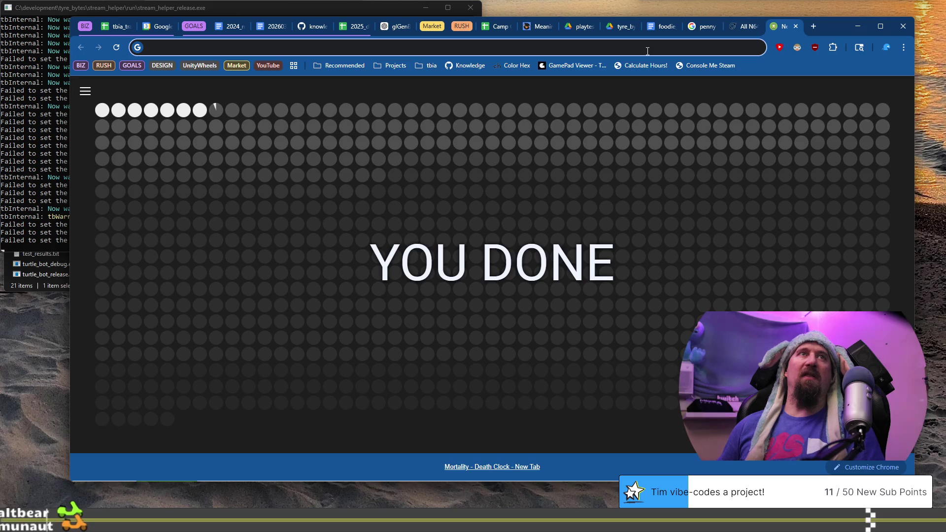
{"action": "left_click", "coordinate": [420, 68]}
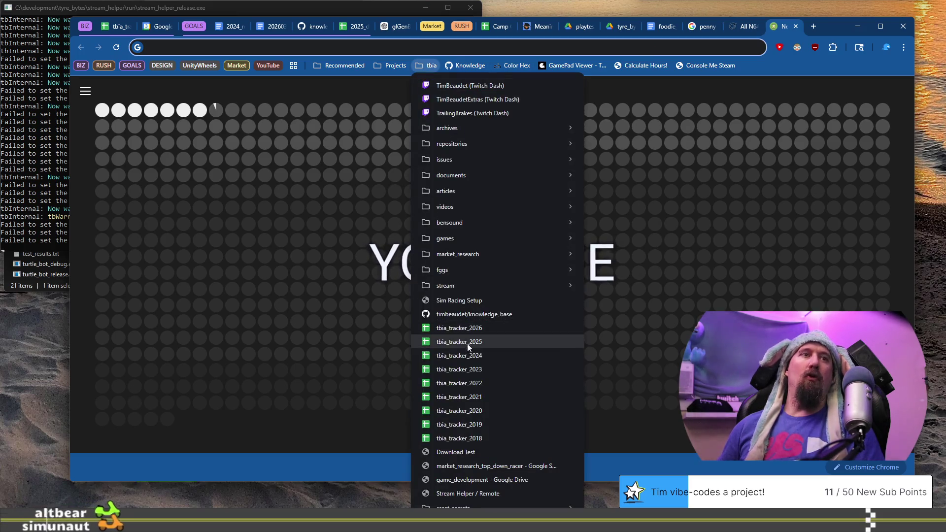
{"action": "left_click", "coordinate": [481, 424]}
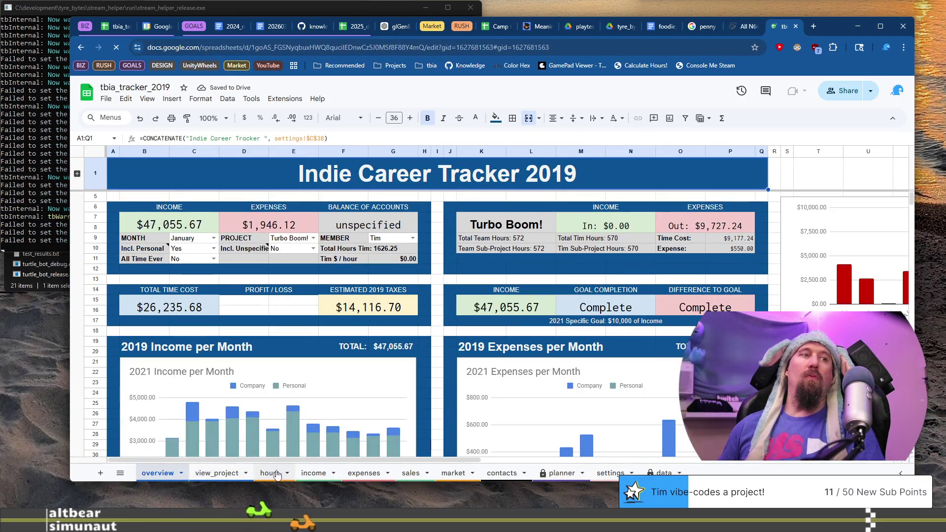
{"action": "left_click", "coordinate": [359, 474]}
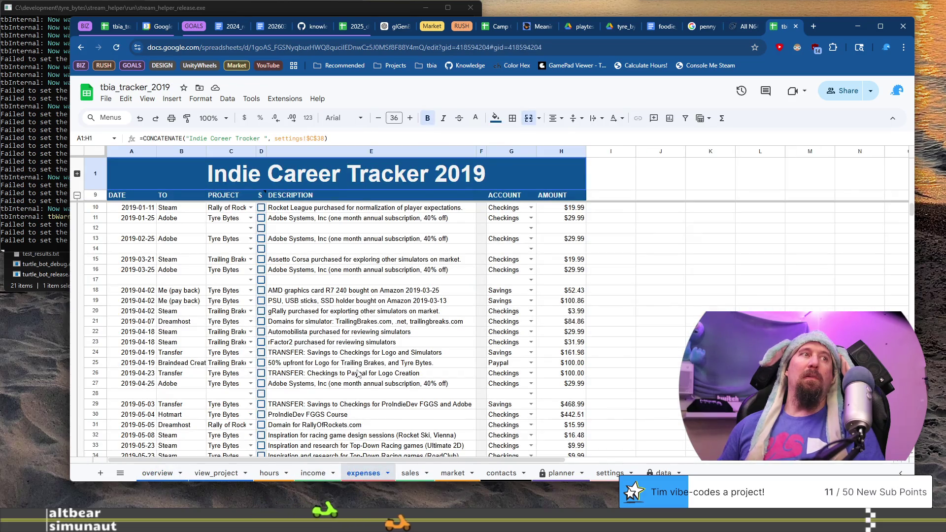
Inspect the rFactor2 and Rocket League entries and the $19.99 formula, then close the spreadsheet
{"action": "left_click", "coordinate": [353, 345]}
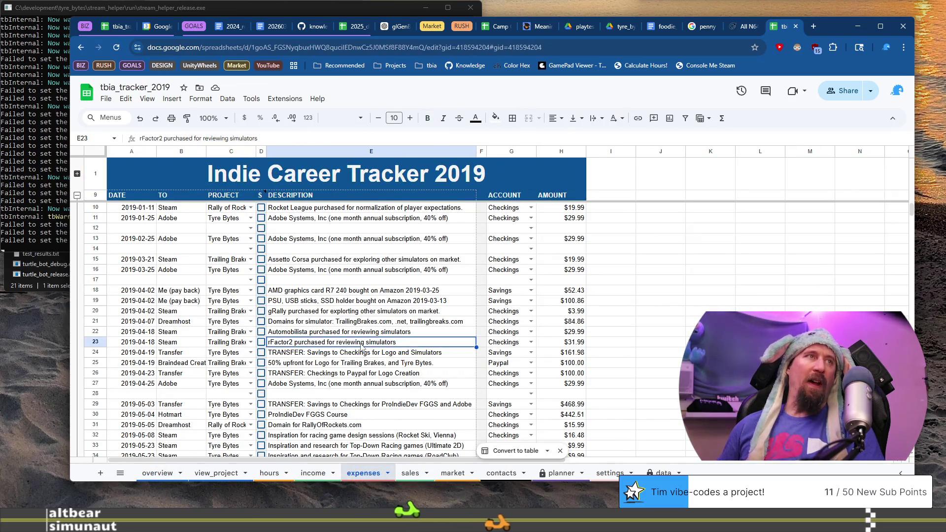
{"action": "left_click", "coordinate": [348, 210]}
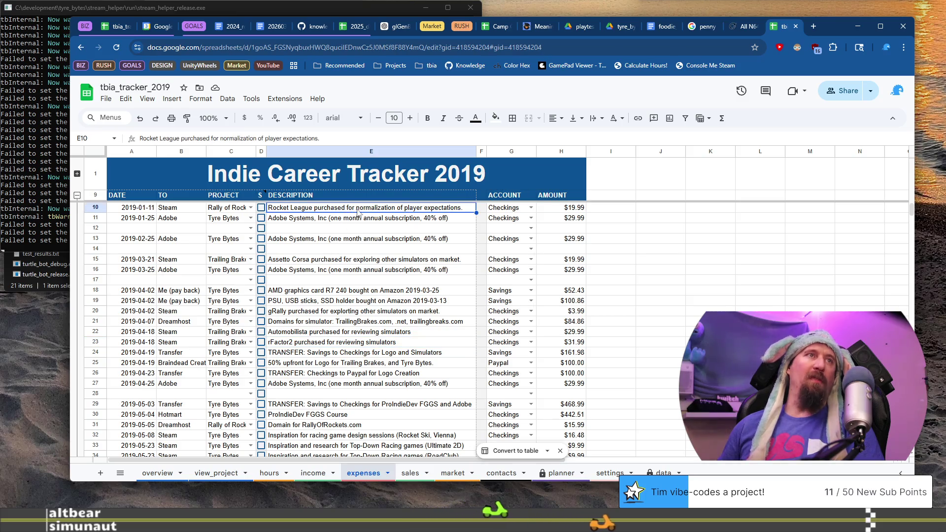
{"action": "left_click", "coordinate": [573, 209]}
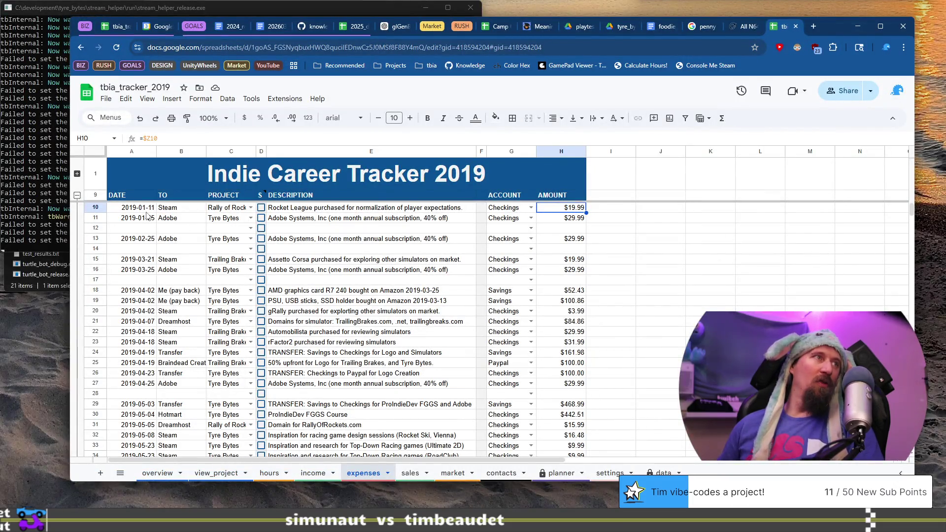
{"action": "left_click", "coordinate": [797, 26]}
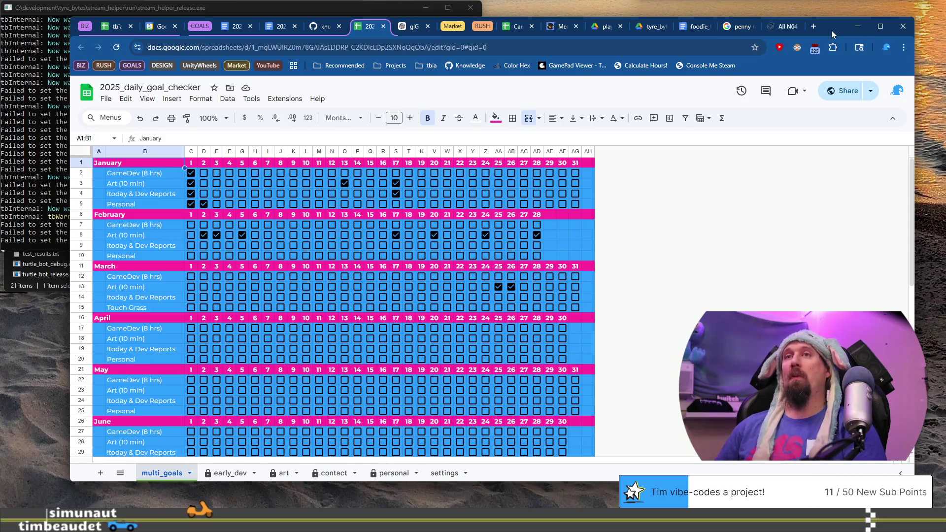
{"action": "left_click_drag", "start_coordinate": [831, 30], "coordinate": [841, 26]}
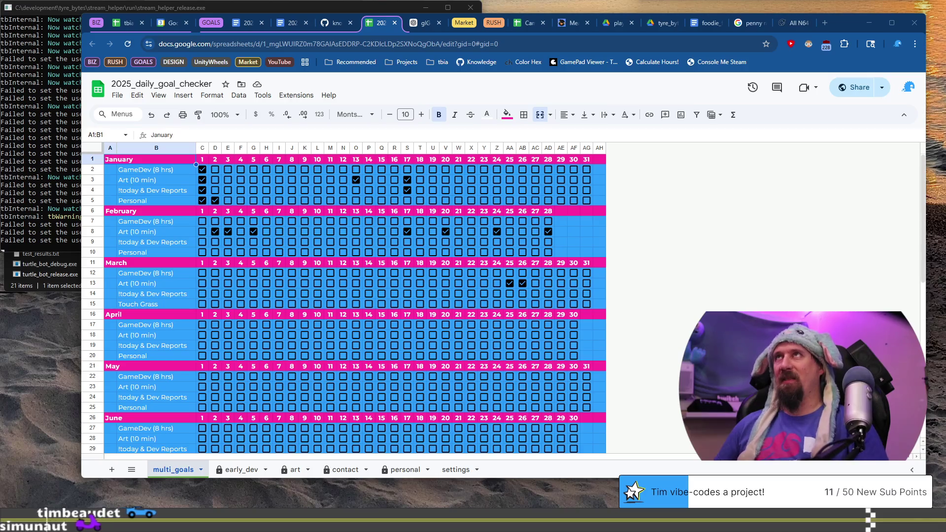
Switch from Chrome back to the Blender hut model
{"action": "key", "text": "alt+Tab"}
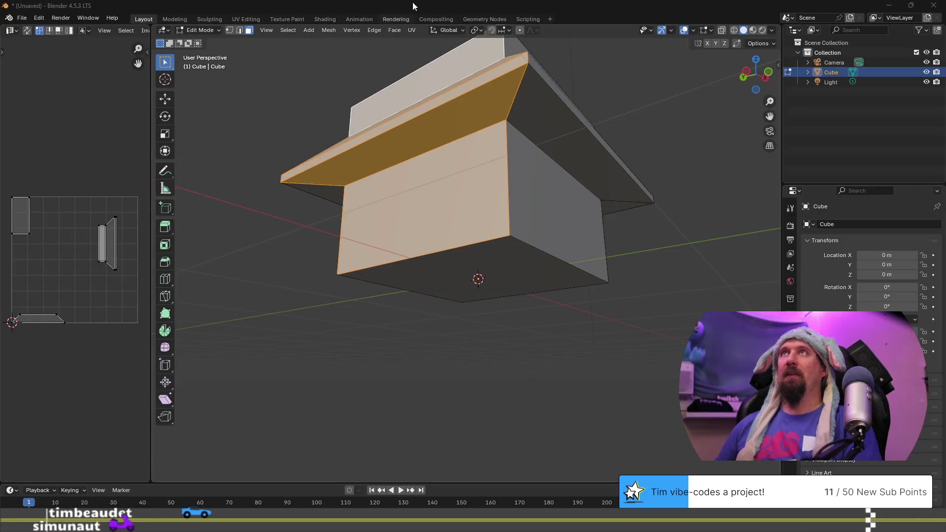
Clear the selection and select the front wall, roof eave strip and roof slope faces
{"action": "mouse_move", "coordinate": [682, 235]}
{"action": "middle_mouse_down"}
{"action": "mouse_move", "coordinate": [602, 237]}
{"action": "mouse_move", "coordinate": [608, 258]}
{"action": "middle_mouse_up"}
{"action": "mouse_move", "coordinate": [443, 232]}
{"action": "middle_mouse_down"}
{"action": "mouse_move", "coordinate": [526, 229]}
{"action": "mouse_move", "coordinate": [417, 236]}
{"action": "middle_mouse_up"}
{"action": "key", "text": "alt+a"}
{"action": "left_click", "coordinate": [486, 252]}
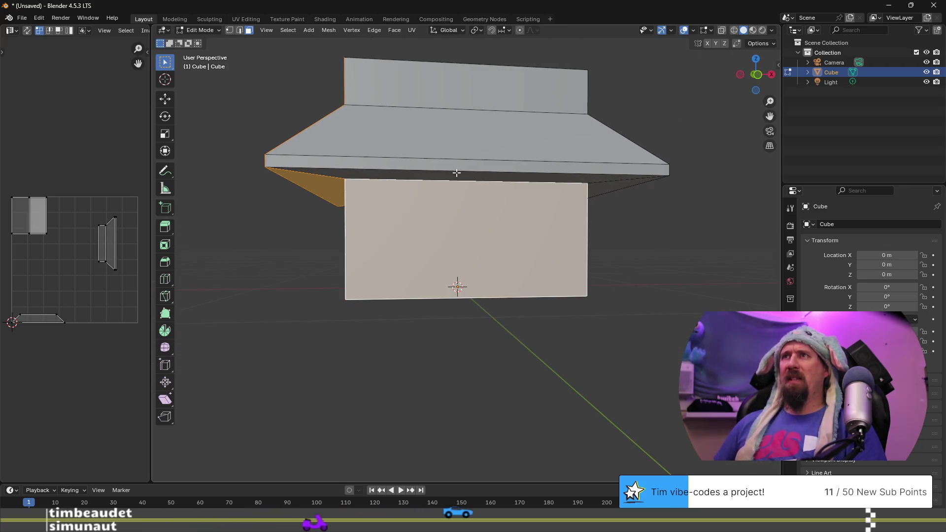
{"action": "key", "text": "ctrl+KP_Add"}
{"action": "key", "text": "ctrl+KP_Add"}
{"action": "key", "text": "ctrl+KP_Add"}
{"action": "middle_click_drag", "start_coordinate": [486, 251], "coordinate": [519, 230]}
{"action": "left_click", "coordinate": [509, 242]}
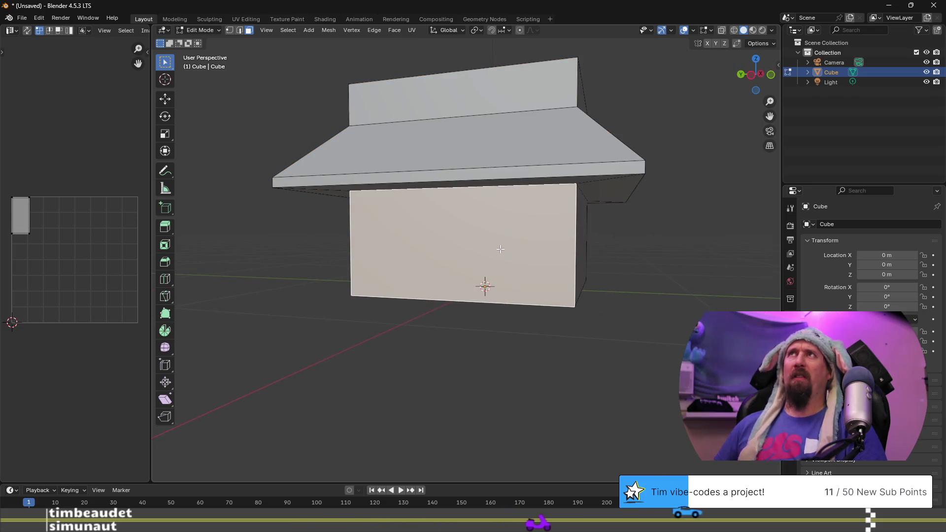
{"action": "left_click", "coordinate": [479, 179], "text": "shift"}
{"action": "left_click", "coordinate": [492, 122], "text": "shift"}
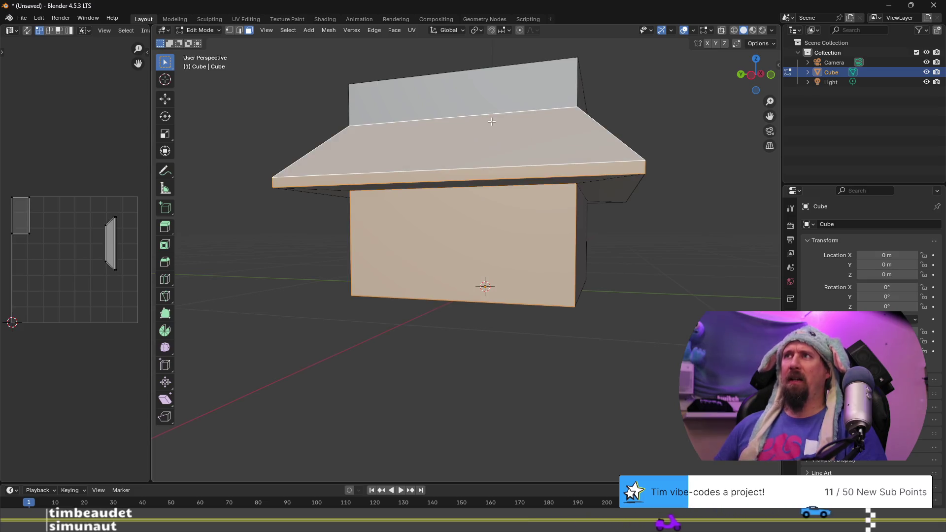
Add the right eave and slope, plus the other front wall, eave and roof slope faces
{"action": "mouse_move", "coordinate": [494, 198]}
{"action": "middle_mouse_down"}
{"action": "mouse_move", "coordinate": [545, 232]}
{"action": "mouse_move", "coordinate": [550, 171]}
{"action": "middle_mouse_up"}
{"action": "left_click", "coordinate": [551, 171], "text": "shift"}
{"action": "left_click", "coordinate": [550, 151], "text": "shift"}
{"action": "mouse_move", "coordinate": [620, 208]}
{"action": "middle_mouse_down"}
{"action": "mouse_move", "coordinate": [490, 220]}
{"action": "mouse_move", "coordinate": [500, 244]}
{"action": "middle_mouse_up"}
{"action": "left_click", "coordinate": [501, 265], "text": "shift"}
{"action": "left_click", "coordinate": [464, 187], "text": "shift"}
{"action": "left_click", "coordinate": [465, 174], "text": "shift"}
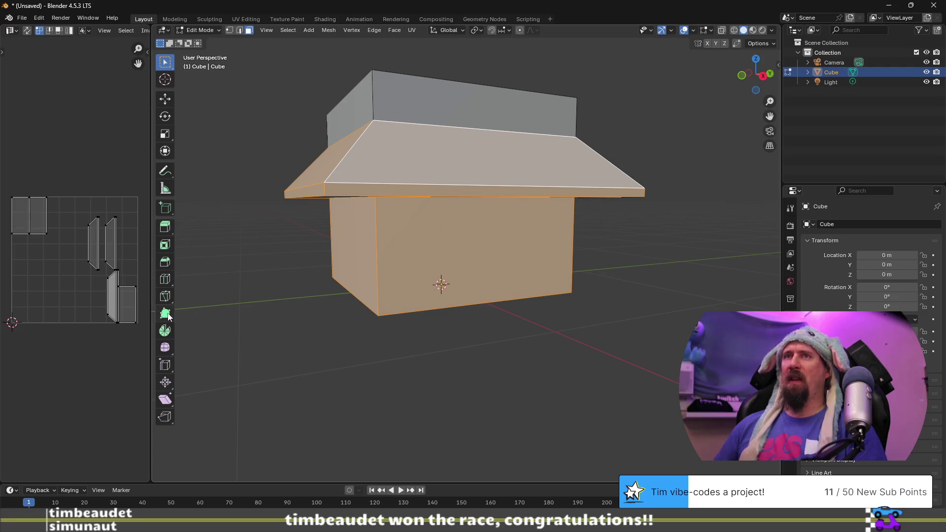
In the UV editor, move the top vertex of the lower island's left edge down
{"action": "scroll", "coordinate": [60, 288], "scroll_direction": "up", "scroll_amount": 4}
{"action": "scroll", "coordinate": [82, 288], "scroll_direction": "down", "scroll_amount": 2}
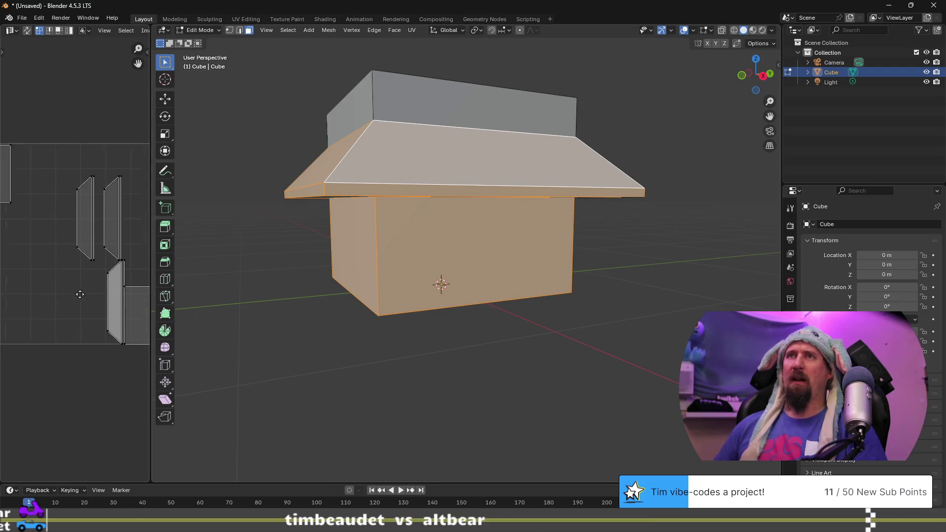
{"action": "middle_click_drag", "start_coordinate": [80, 294], "coordinate": [68, 279]}
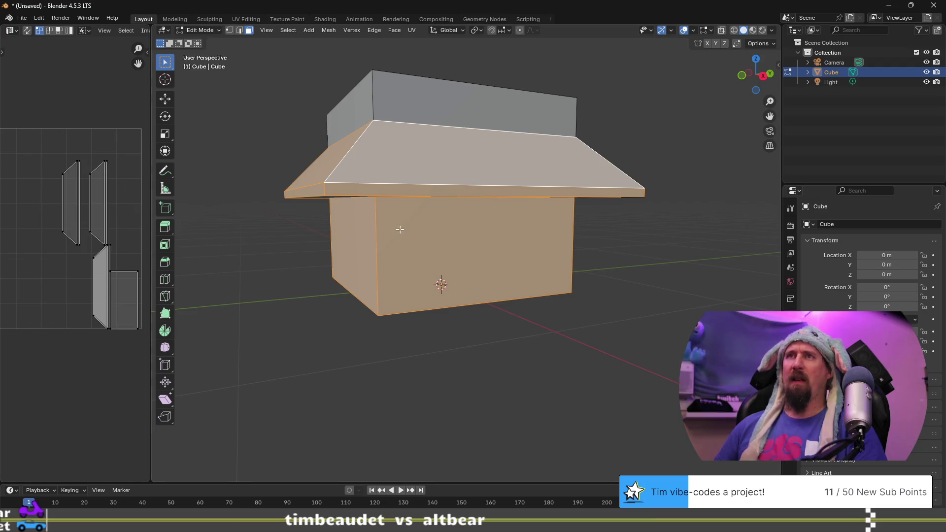
{"action": "left_click", "coordinate": [95, 314]}
{"action": "middle_click_drag", "start_coordinate": [67, 300], "coordinate": [64, 288]}
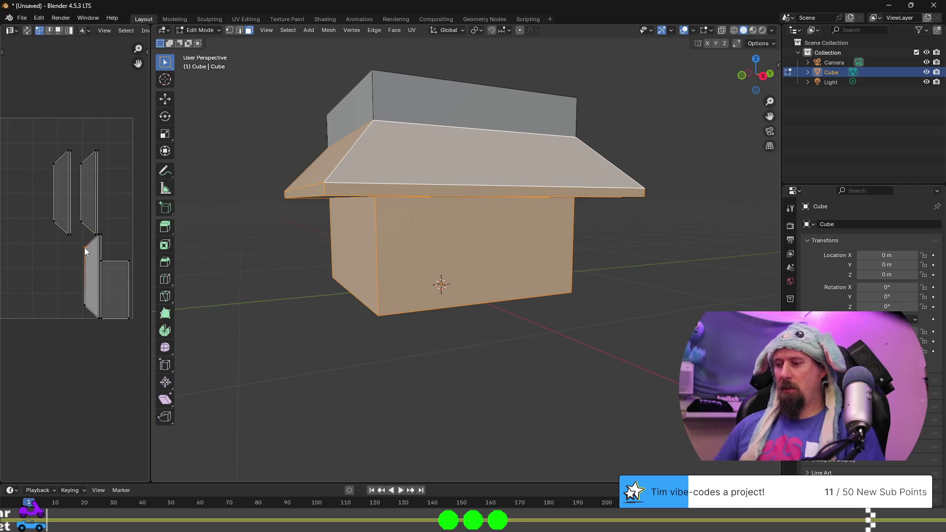
{"action": "key", "text": "g"}
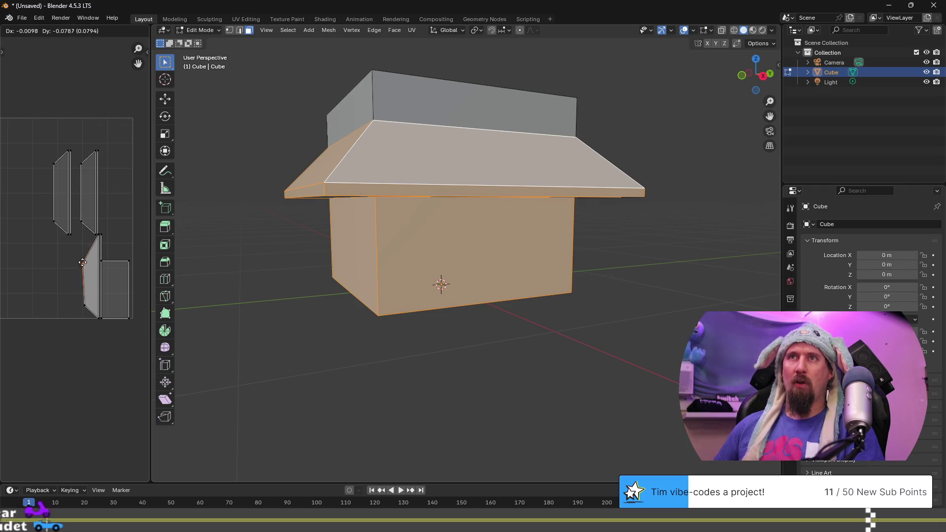
{"action": "left_click", "coordinate": [85, 248]}
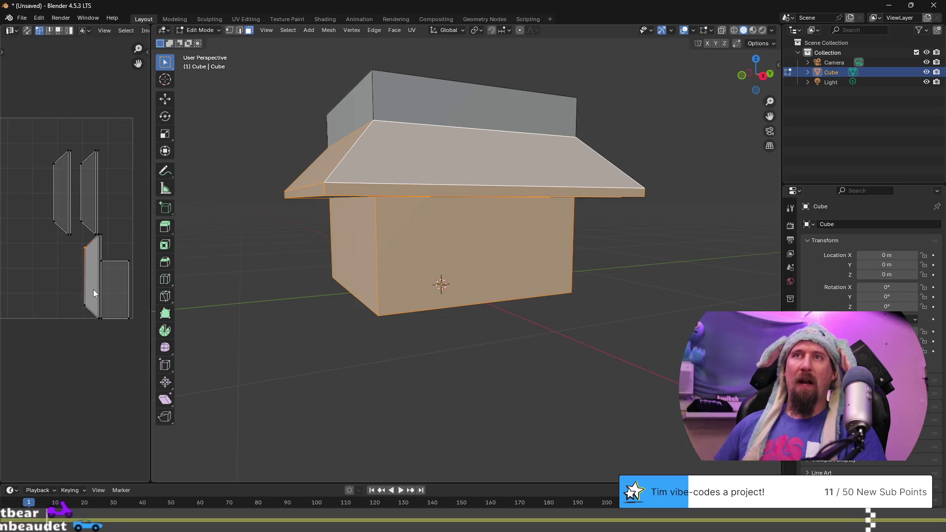
Select the whole lower UV island and move it up beside the other thin island
{"action": "key", "text": "a"}
{"action": "left_click", "coordinate": [86, 307]}
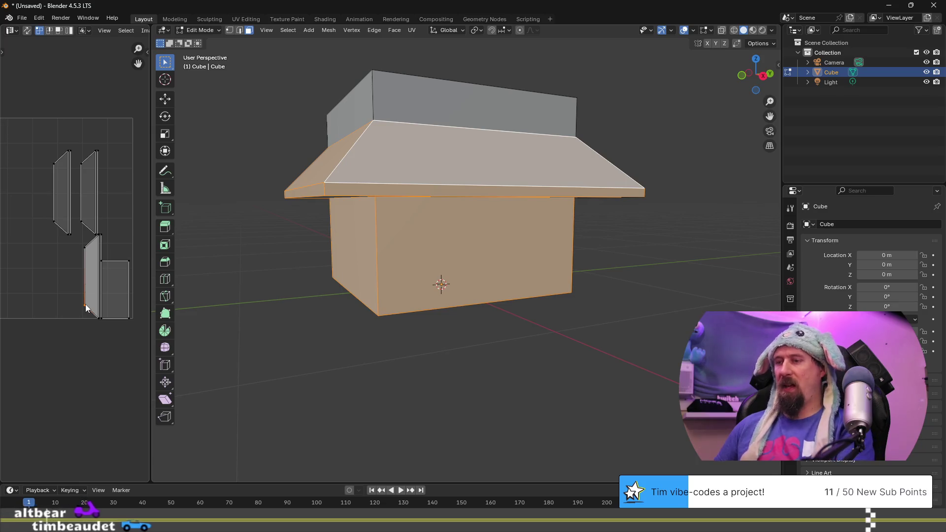
{"action": "key", "text": "l"}
{"action": "key", "text": "g"}
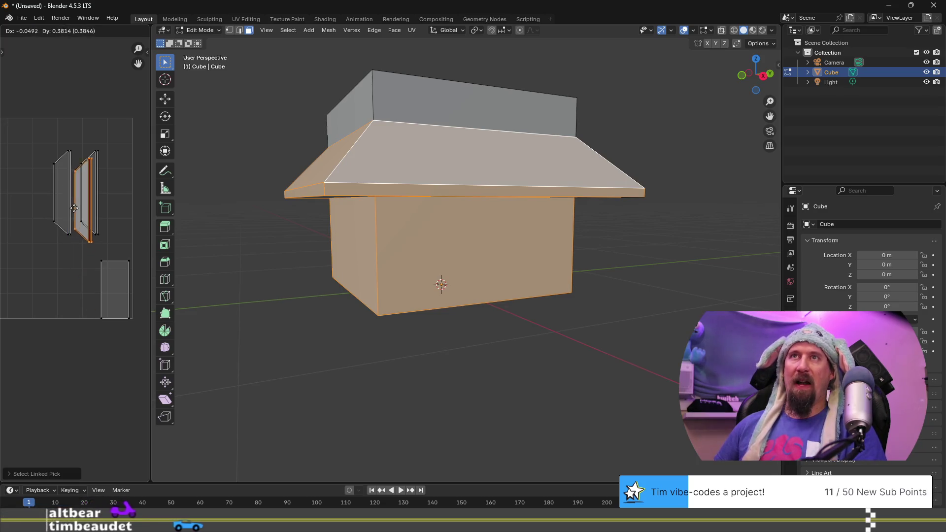
{"action": "left_click", "coordinate": [80, 203]}
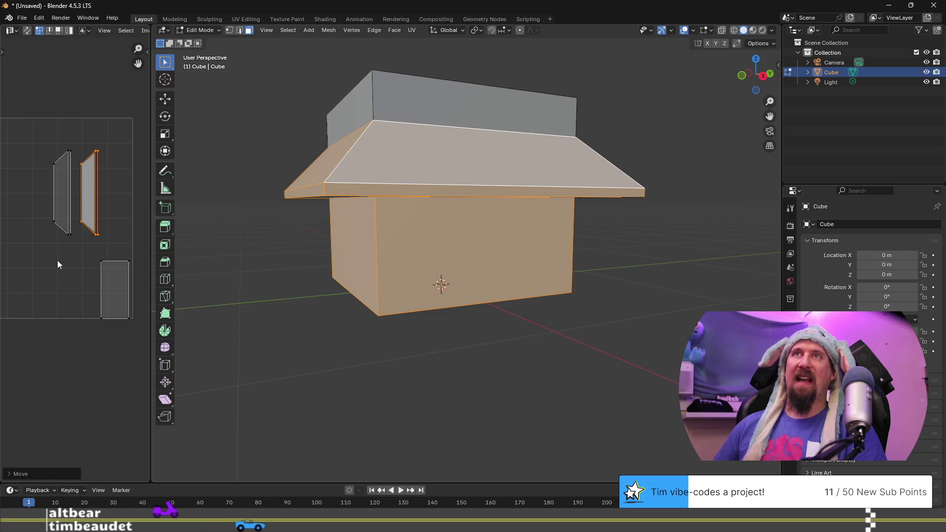
Bring the moved island into view and select the left island's bottom vertex
{"action": "scroll", "coordinate": [67, 259], "scroll_direction": "up", "scroll_amount": 4}
{"action": "mouse_move", "coordinate": [91, 162]}
{"action": "middle_mouse_down"}
{"action": "mouse_move", "coordinate": [10, 260]}
{"action": "mouse_move", "coordinate": [75, 261]}
{"action": "middle_mouse_up"}
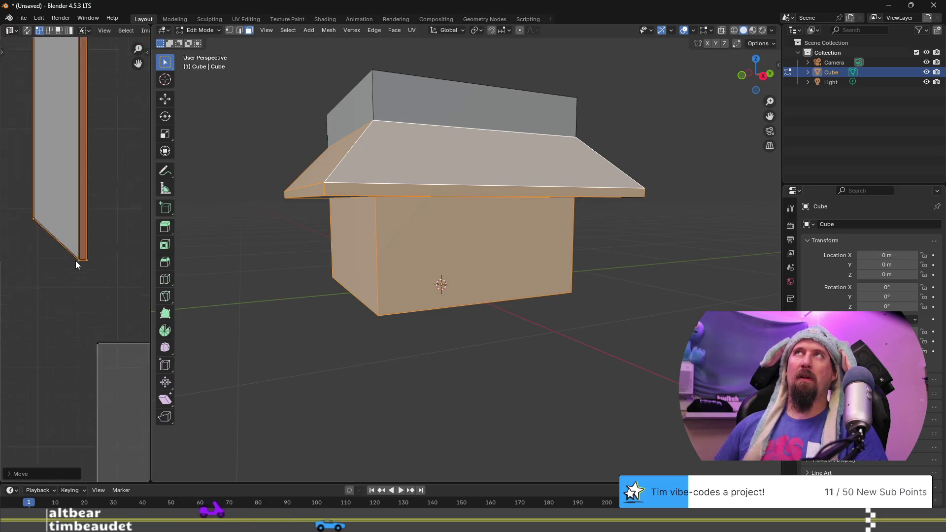
{"action": "scroll", "coordinate": [75, 261], "scroll_direction": "down", "scroll_amount": 3}
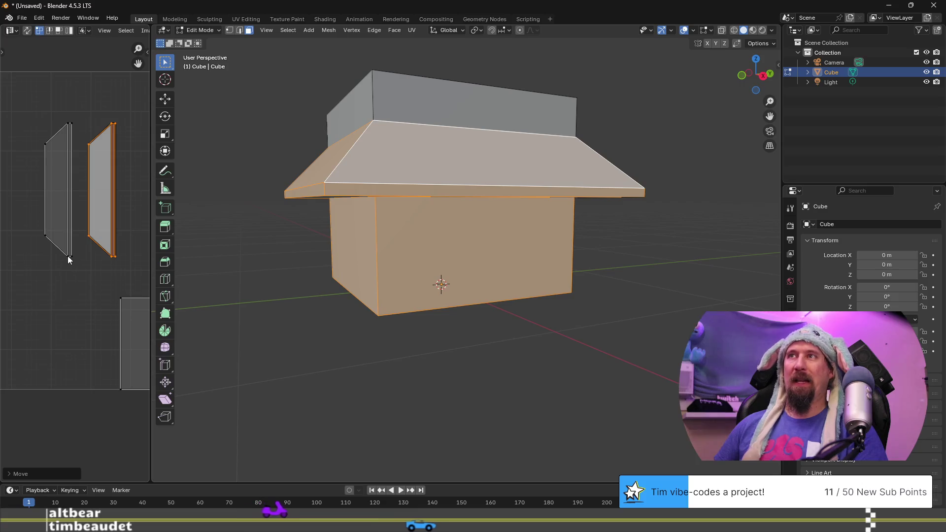
{"action": "left_click", "coordinate": [70, 256]}
{"action": "middle_click_drag", "start_coordinate": [345, 296], "coordinate": [408, 305]}
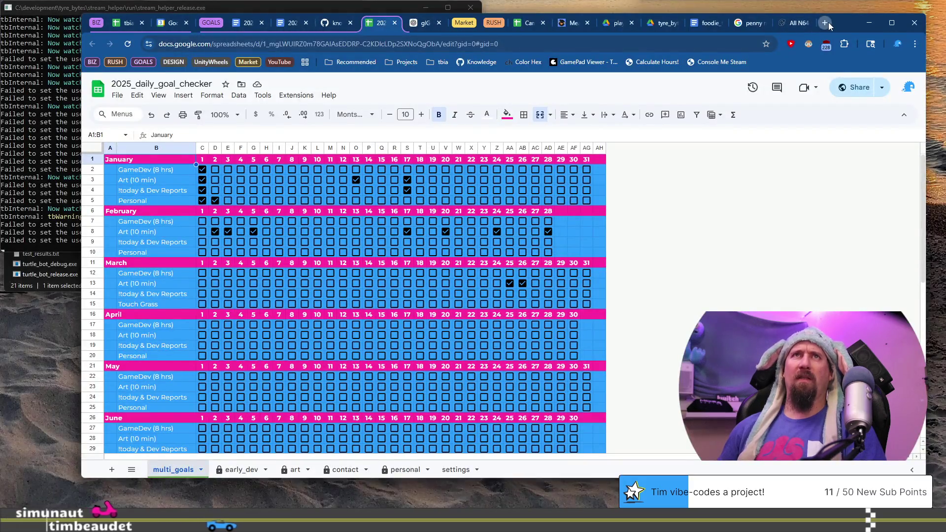
Search Google for 'golf with you' and open the Golf With Your Friends Steam page
{"action": "left_click", "coordinate": [829, 22]}
{"action": "type", "text": "golf w"}
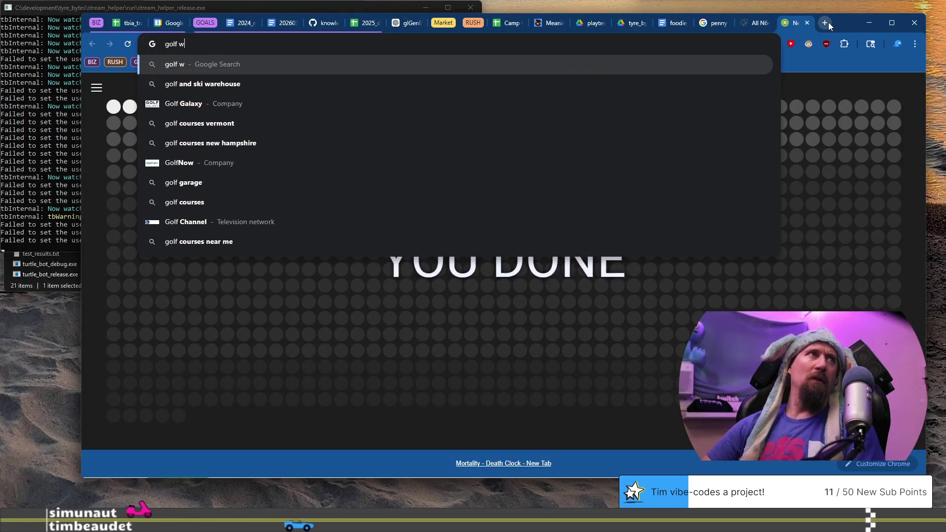
{"action": "type", "text": "ith your friends"}
{"action": "key", "text": "Return"}
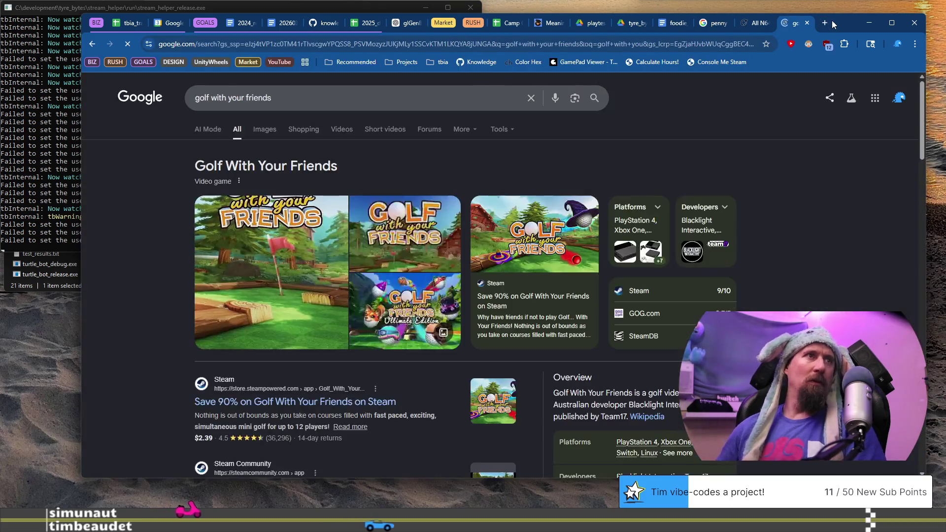
{"action": "left_click", "coordinate": [256, 402]}
Scroll the store page down to the editions and prices, then return to Blender
{"action": "scroll", "coordinate": [229, 314], "scroll_direction": "down", "scroll_amount": 2}
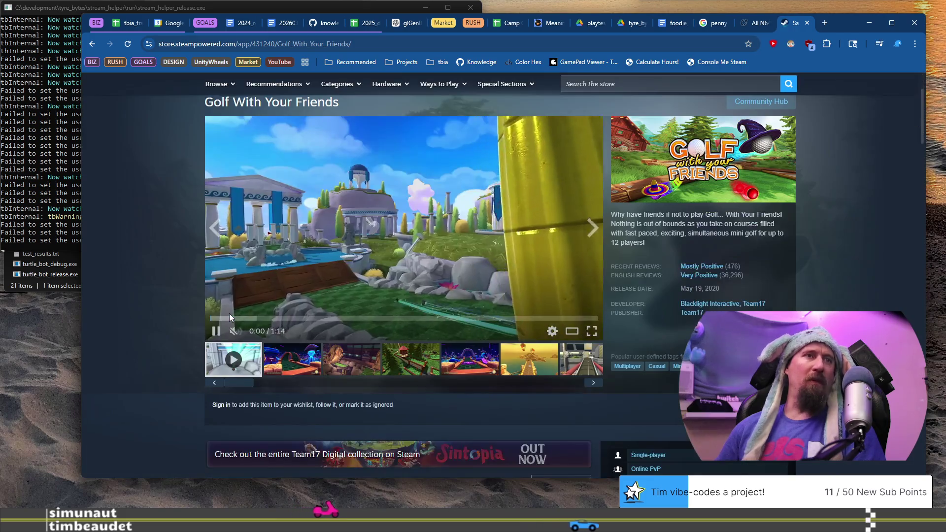
{"action": "scroll", "coordinate": [230, 314], "scroll_direction": "down", "scroll_amount": 3}
{"action": "scroll", "coordinate": [226, 322], "scroll_direction": "up", "scroll_amount": 2}
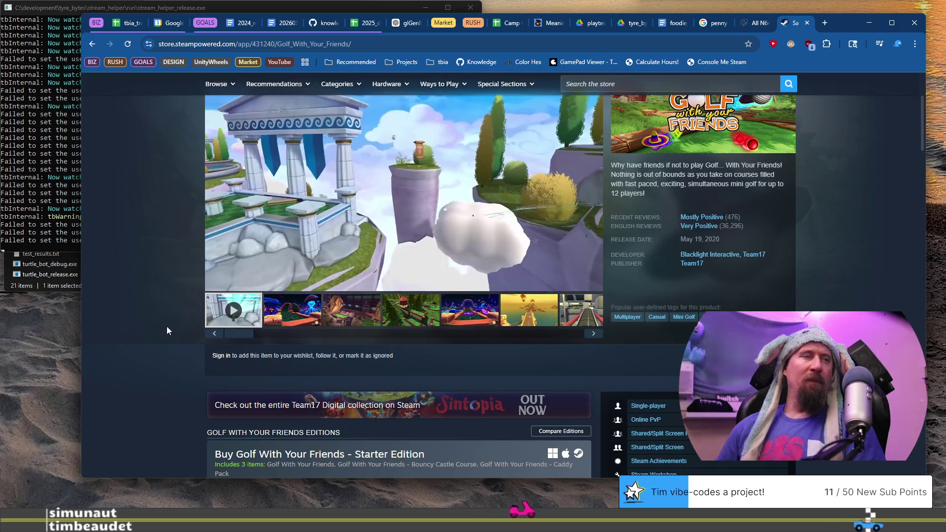
{"action": "scroll", "coordinate": [167, 331], "scroll_direction": "down", "scroll_amount": 1}
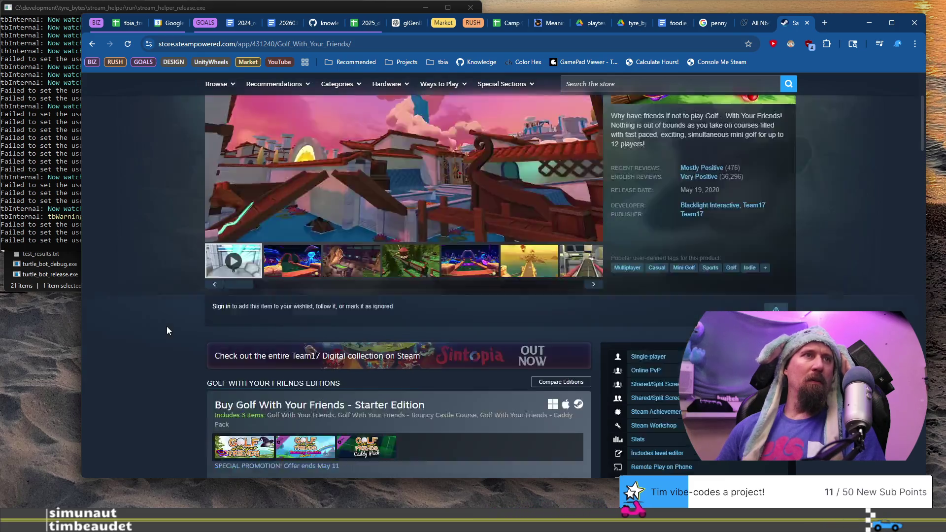
{"action": "scroll", "coordinate": [166, 331], "scroll_direction": "down", "scroll_amount": 4}
{"action": "scroll", "coordinate": [167, 331], "scroll_direction": "up", "scroll_amount": 5}
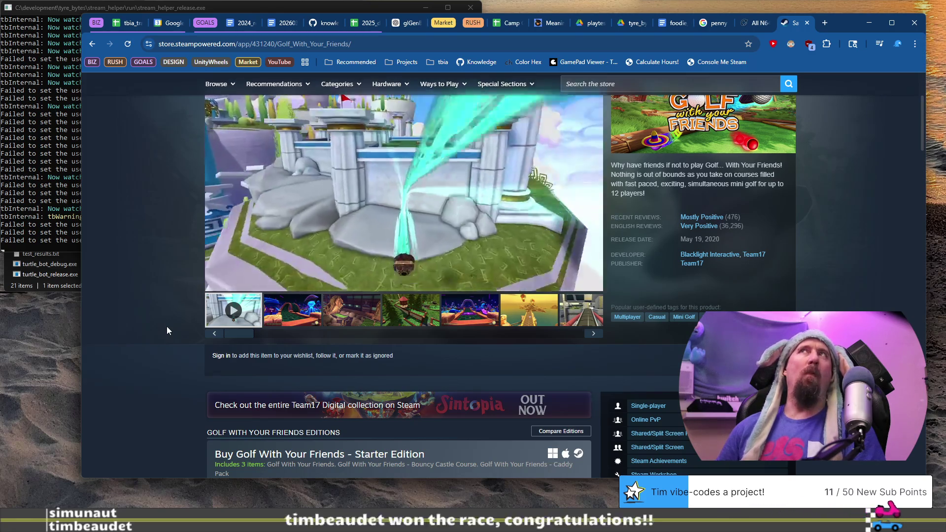
{"action": "scroll", "coordinate": [167, 330], "scroll_direction": "down", "scroll_amount": 2}
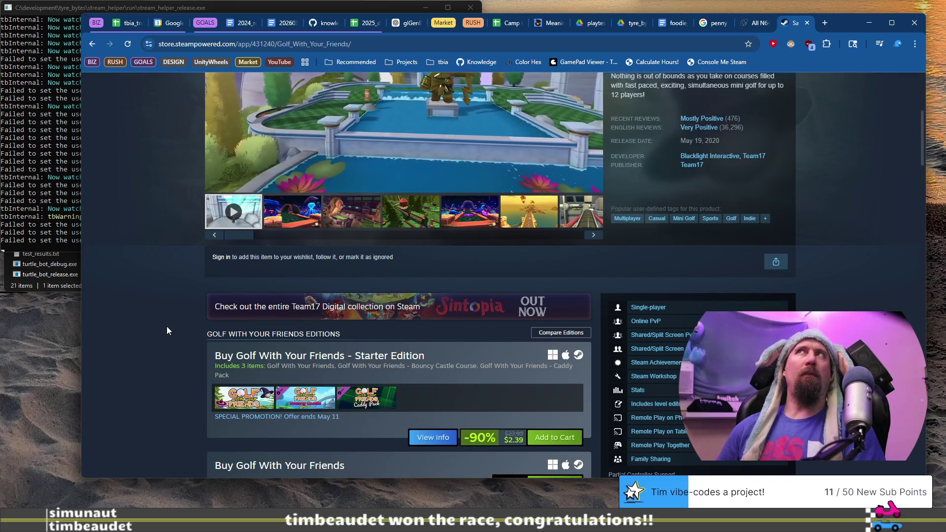
{"action": "scroll", "coordinate": [167, 331], "scroll_direction": "down", "scroll_amount": 2}
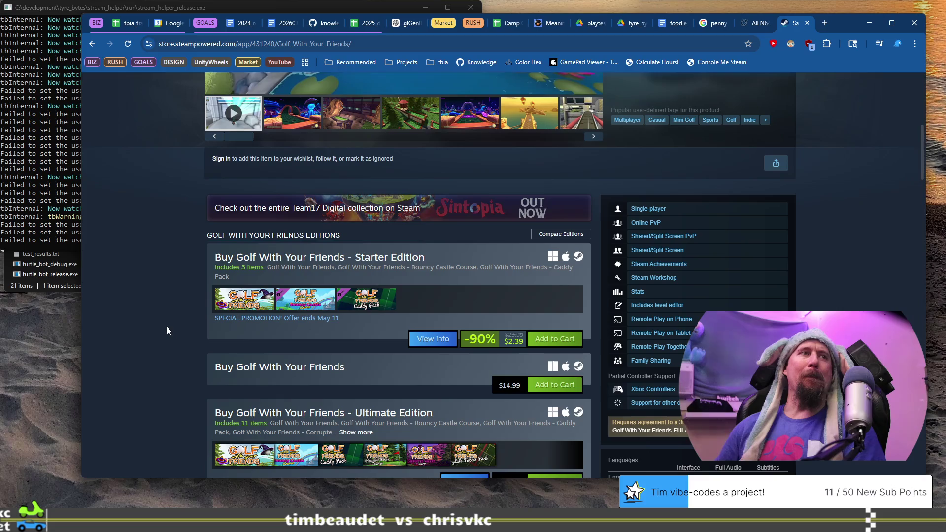
{"action": "scroll", "coordinate": [167, 331], "scroll_direction": "up", "scroll_amount": 6}
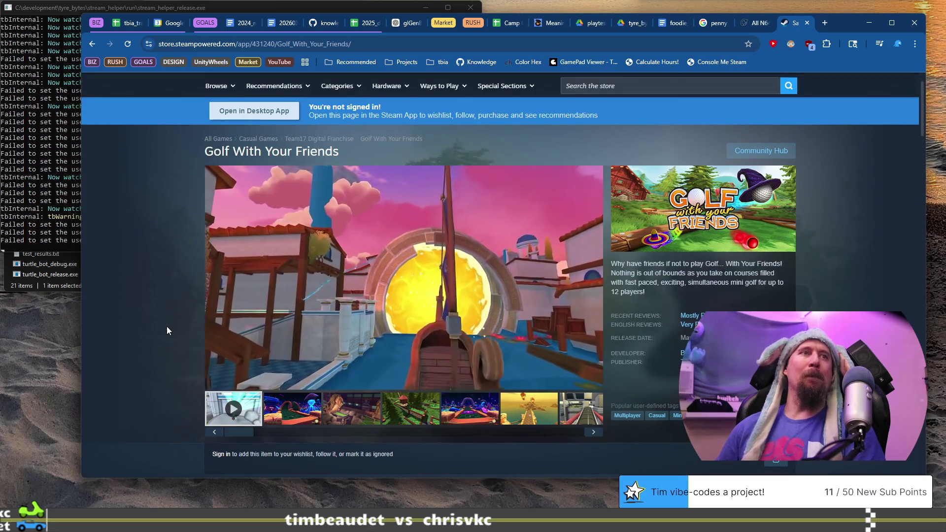
{"action": "scroll", "coordinate": [167, 331], "scroll_direction": "down", "scroll_amount": 6}
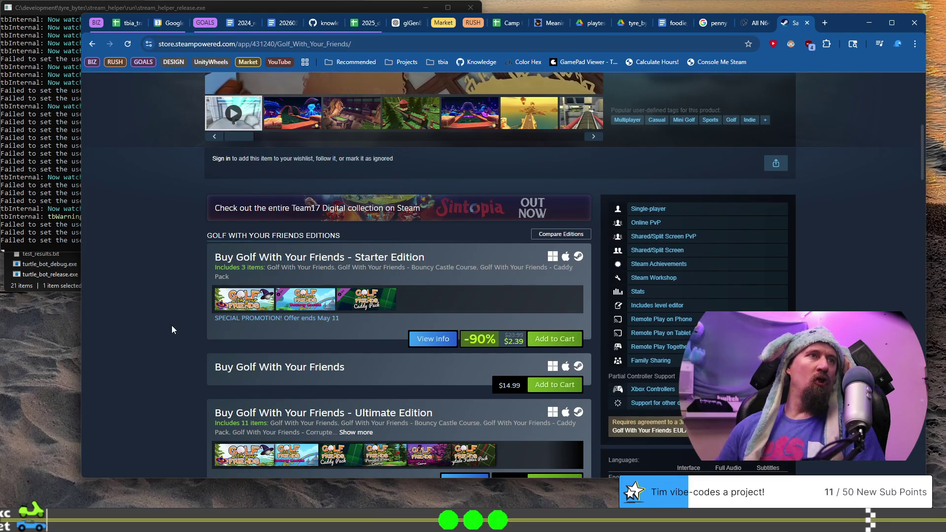
{"action": "scroll", "coordinate": [172, 329], "scroll_direction": "down", "scroll_amount": 2}
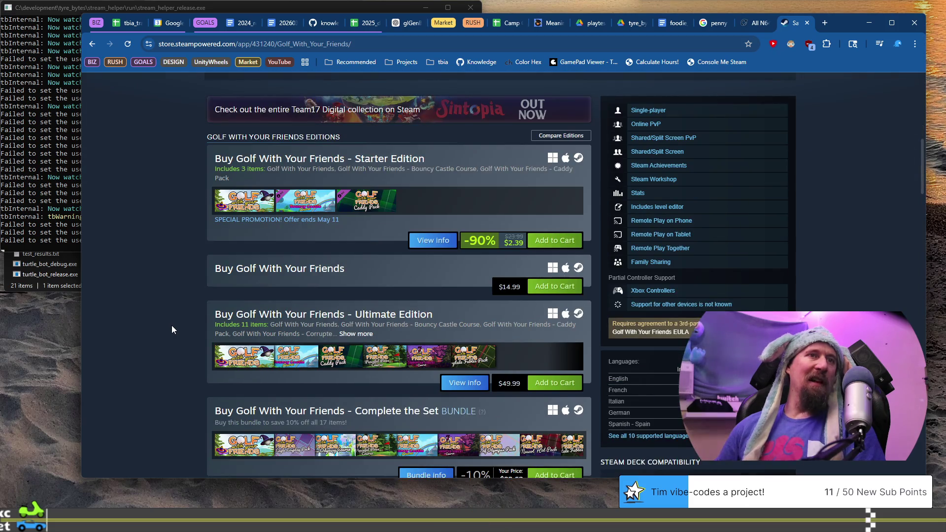
{"action": "scroll", "coordinate": [172, 330], "scroll_direction": "down", "scroll_amount": 1}
{"action": "scroll", "coordinate": [172, 329], "scroll_direction": "up", "scroll_amount": 10}
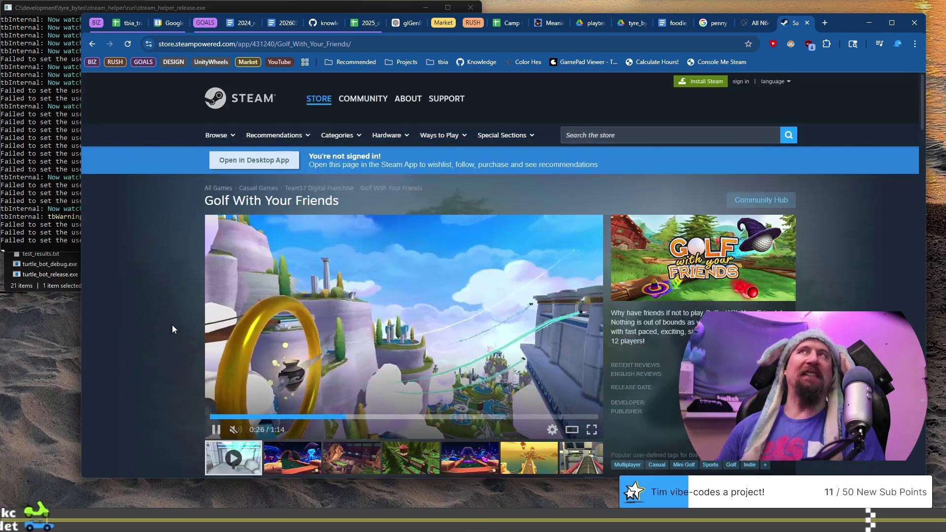
{"action": "key", "text": "alt+Tab"}
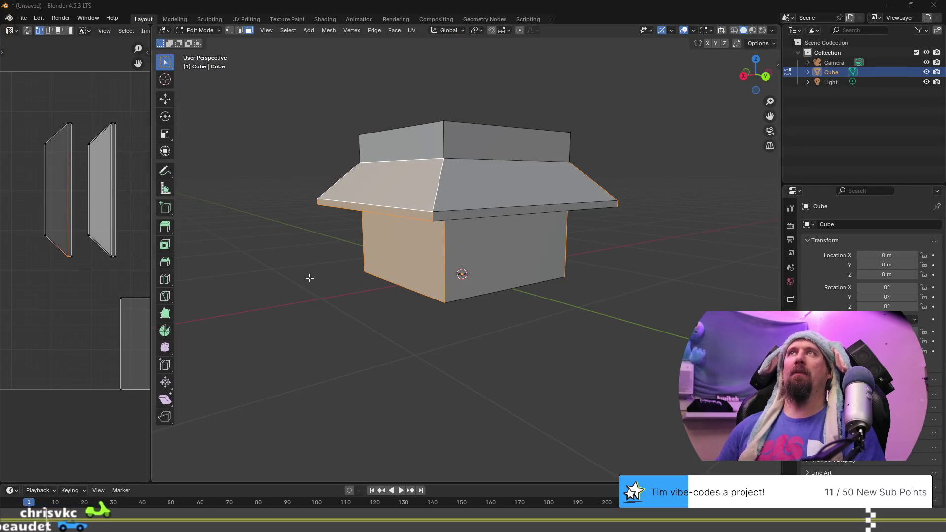
Back in Blender, widen the UV editor area and enable UV snapping
{"action": "key", "text": "alt+Tab"}
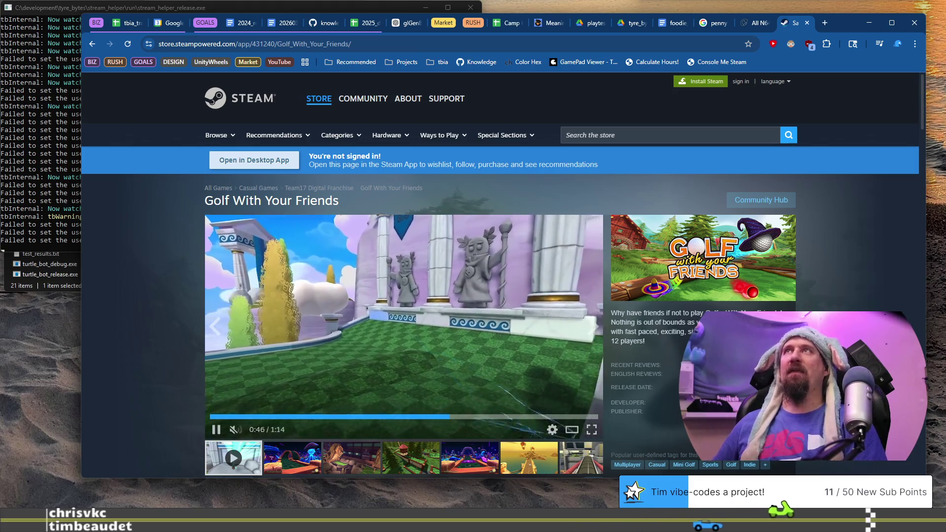
{"action": "key", "text": "alt+Tab"}
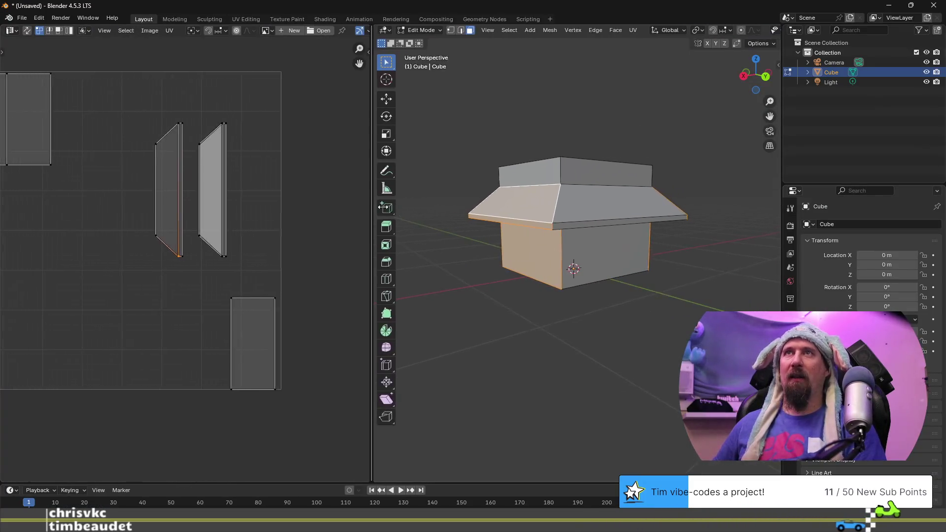
{"action": "left_click_drag", "start_coordinate": [381, 207], "coordinate": [411, 207]}
{"action": "left_click", "coordinate": [209, 30]}
Set the UV snap target to Vertex, select both narrow strips, and check Sticky Selection Mode
{"action": "left_click", "coordinate": [228, 31]}
{"action": "left_click", "coordinate": [228, 31]}
{"action": "left_click", "coordinate": [228, 31]}
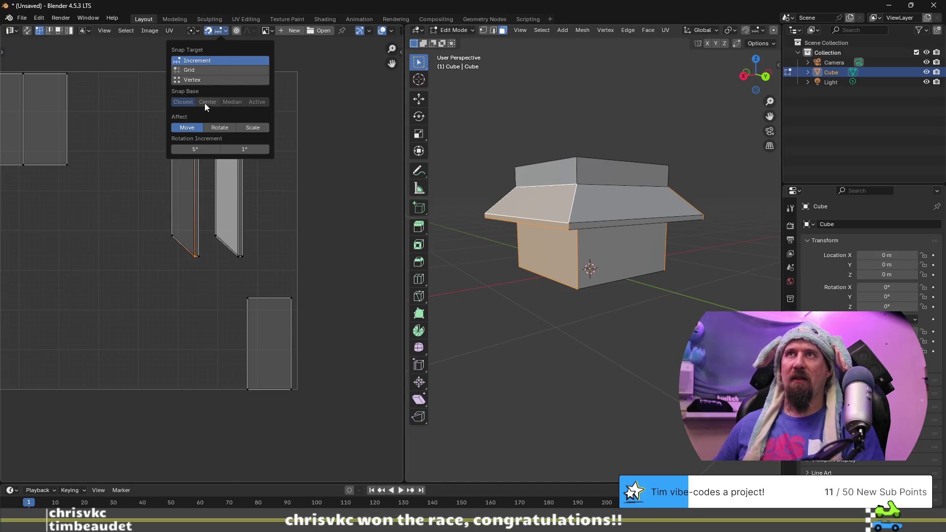
{"action": "left_click", "coordinate": [192, 80]}
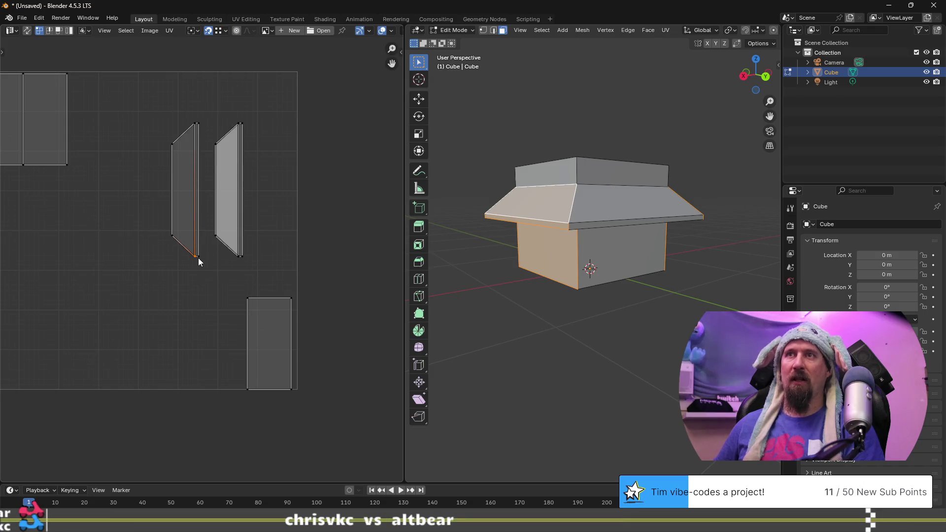
{"action": "key", "text": "l"}
{"action": "key", "text": "l"}
{"action": "left_click", "coordinate": [233, 277]}
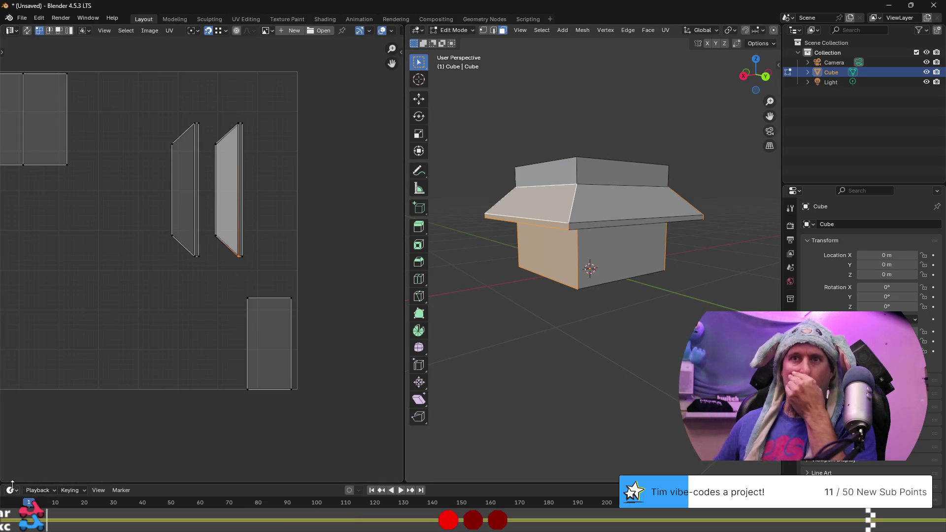
{"action": "left_click", "coordinate": [83, 32]}
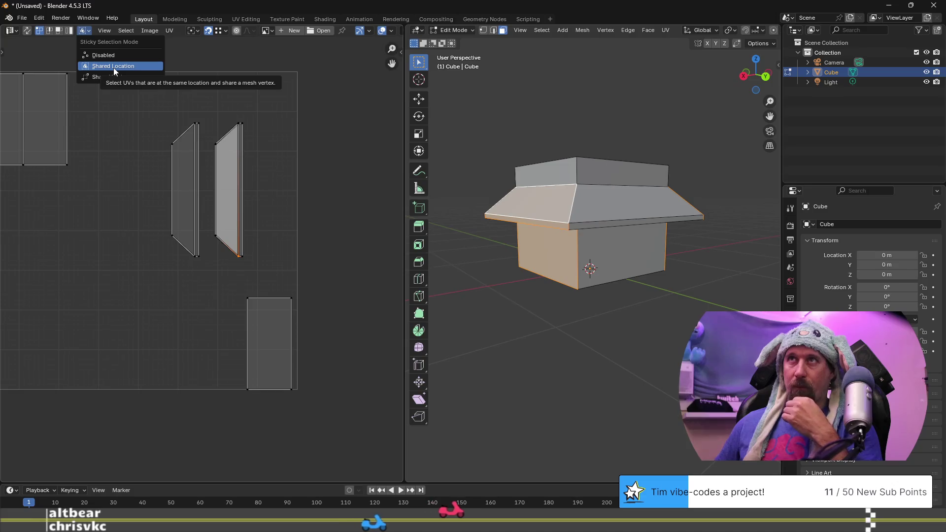
Select the left strip's bottom and top-left UV vertices, rechecking Sticky Selection Mode
{"action": "left_click", "coordinate": [113, 67]}
{"action": "left_click", "coordinate": [195, 259]}
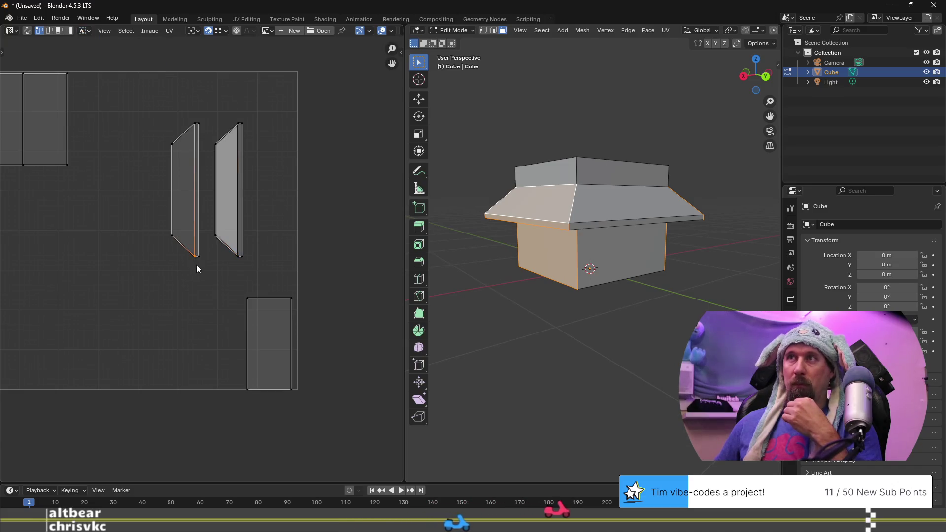
{"action": "left_click", "coordinate": [197, 256]}
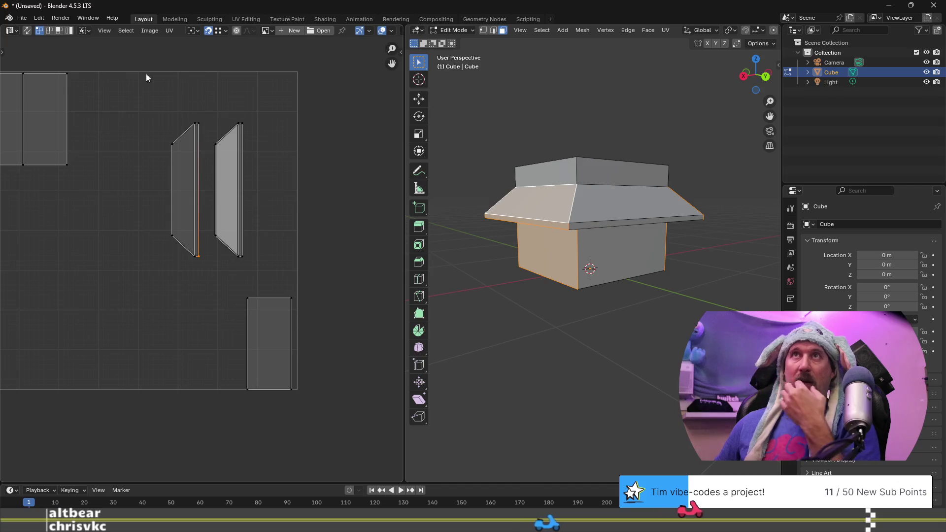
{"action": "left_click", "coordinate": [83, 34]}
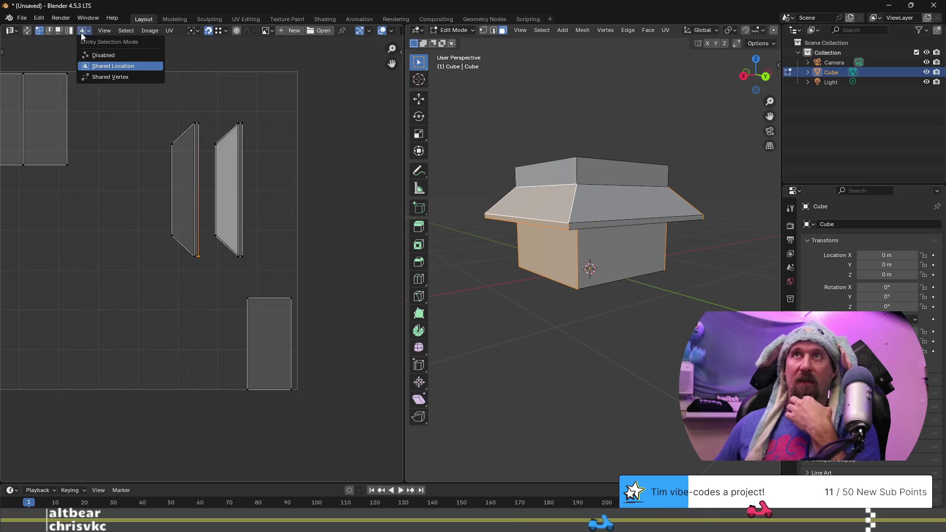
{"action": "left_click", "coordinate": [107, 67]}
{"action": "left_click", "coordinate": [181, 133]}
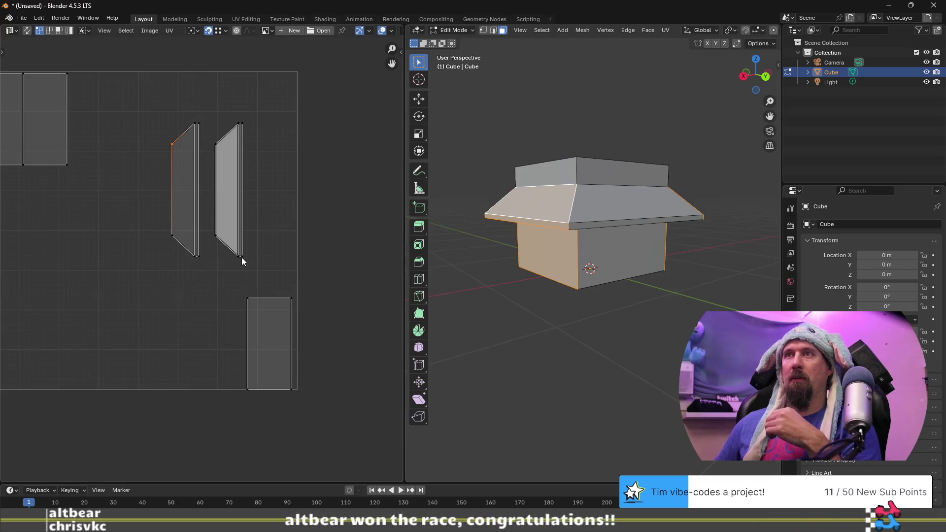
Orbit to a front-on view and select only the front sloped roof face
{"action": "left_click", "coordinate": [624, 207]}
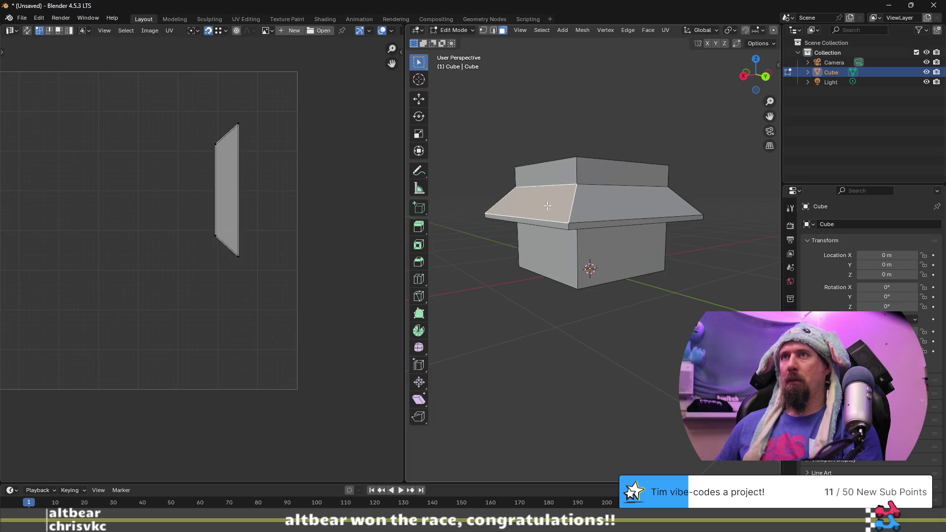
{"action": "middle_click_drag", "start_coordinate": [634, 212], "coordinate": [575, 221]}
{"action": "left_click", "coordinate": [542, 226]}
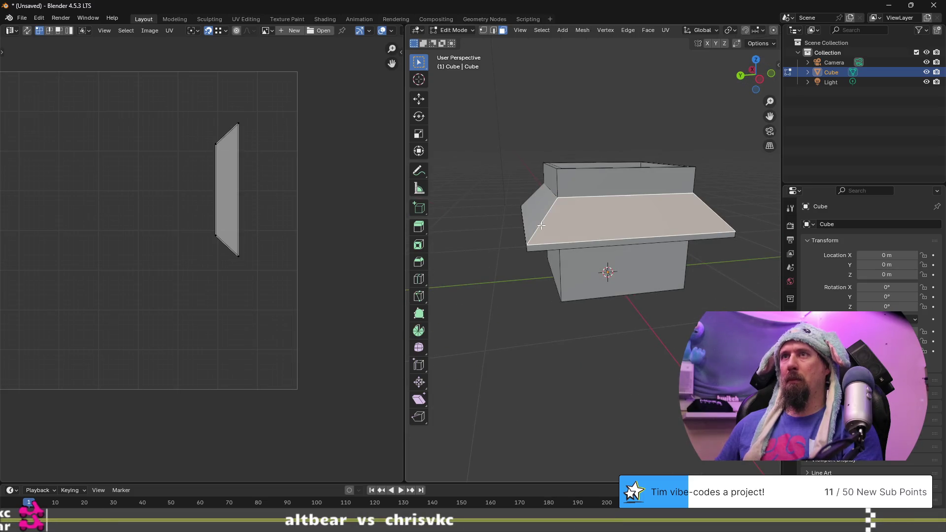
{"action": "left_click", "coordinate": [532, 217]}
{"action": "left_click", "coordinate": [601, 223]}
{"action": "mouse_move", "coordinate": [503, 194]}
{"action": "middle_mouse_down"}
{"action": "mouse_move", "coordinate": [577, 220]}
{"action": "mouse_move", "coordinate": [641, 217]}
{"action": "mouse_move", "coordinate": [661, 229]}
{"action": "mouse_move", "coordinate": [568, 202]}
{"action": "middle_mouse_up"}
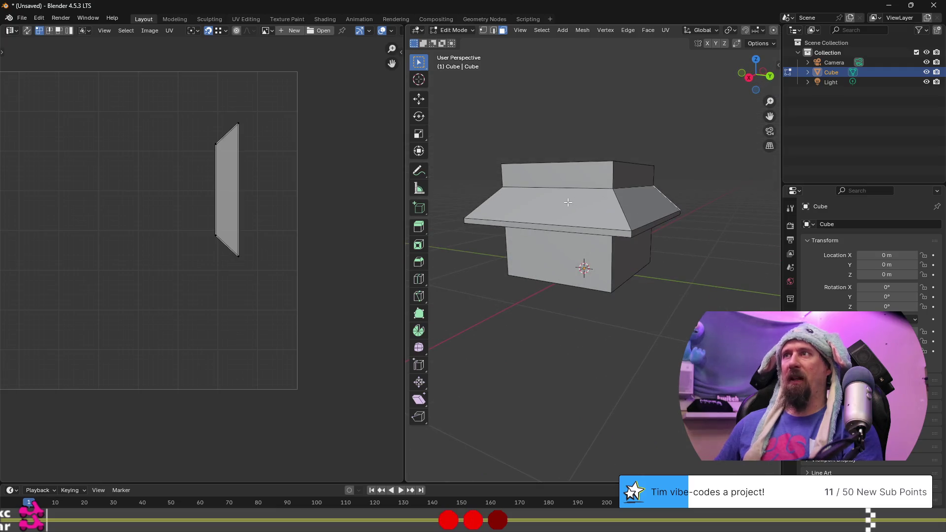
{"action": "left_click", "coordinate": [562, 201]}
{"action": "left_click", "coordinate": [555, 229]}
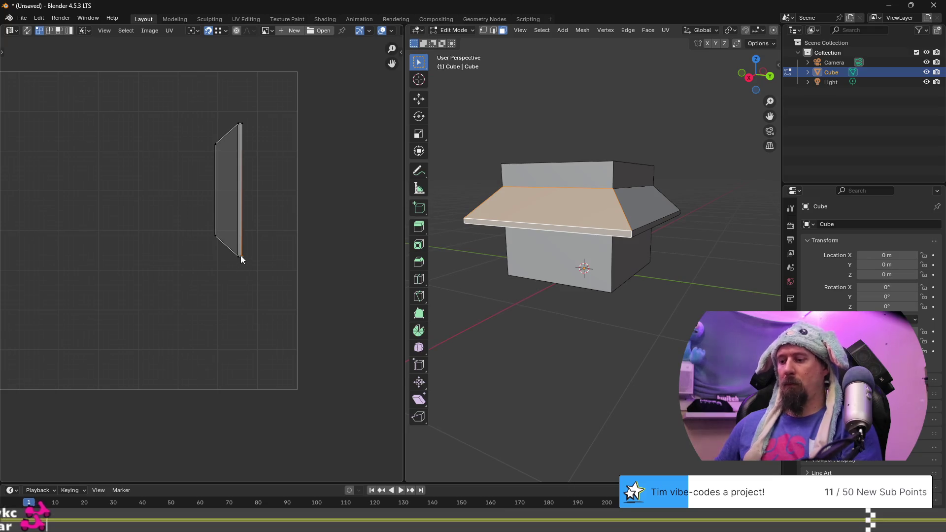
Move the front roof UV island down-left, then move the selected island to the layout's top
{"action": "key", "text": "l"}
{"action": "mouse_move", "coordinate": [237, 248]}
{"action": "left_mouse_down"}
{"action": "mouse_move", "coordinate": [179, 328]}
{"action": "mouse_move", "coordinate": [190, 357]}
{"action": "left_mouse_up"}
{"action": "middle_click_drag", "start_coordinate": [566, 285], "coordinate": [673, 224]}
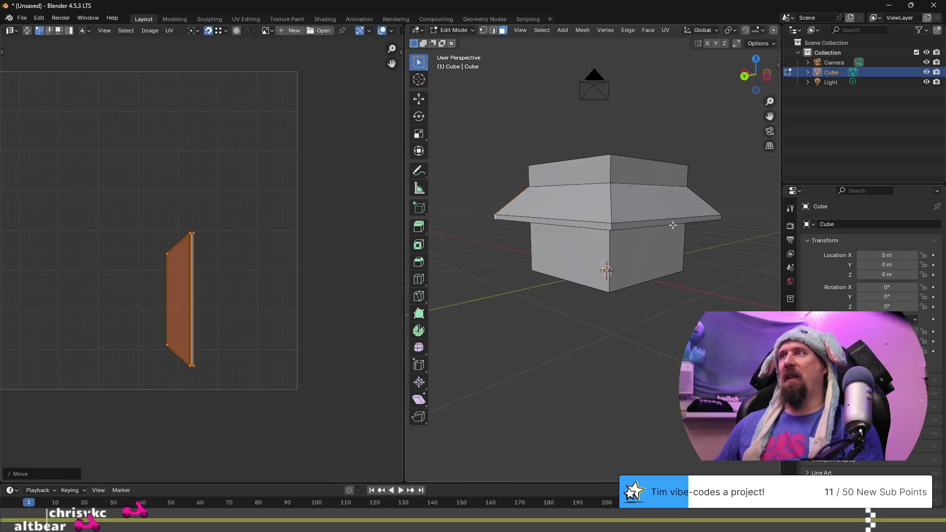
{"action": "left_click", "coordinate": [673, 225]}
{"action": "key", "text": "a"}
{"action": "scroll", "coordinate": [181, 253], "scroll_direction": "up", "scroll_amount": 1}
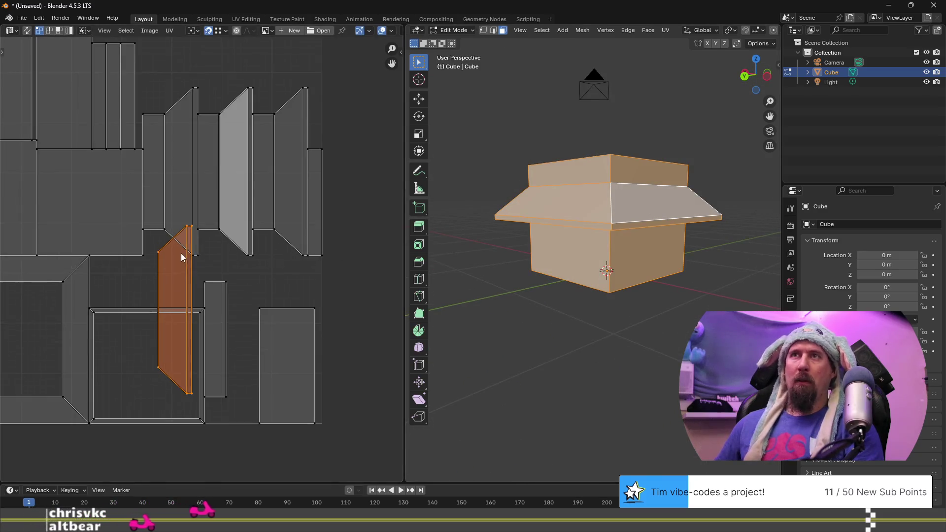
{"action": "scroll", "coordinate": [192, 252], "scroll_direction": "up", "scroll_amount": 2}
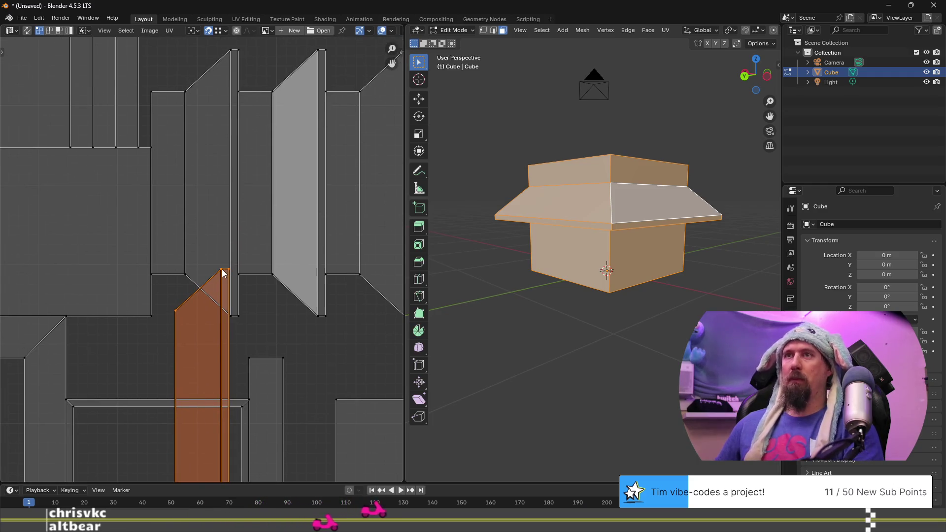
{"action": "left_click_drag", "start_coordinate": [221, 269], "coordinate": [234, 53]}
{"action": "scroll", "coordinate": [292, 245], "scroll_direction": "down", "scroll_amount": 2}
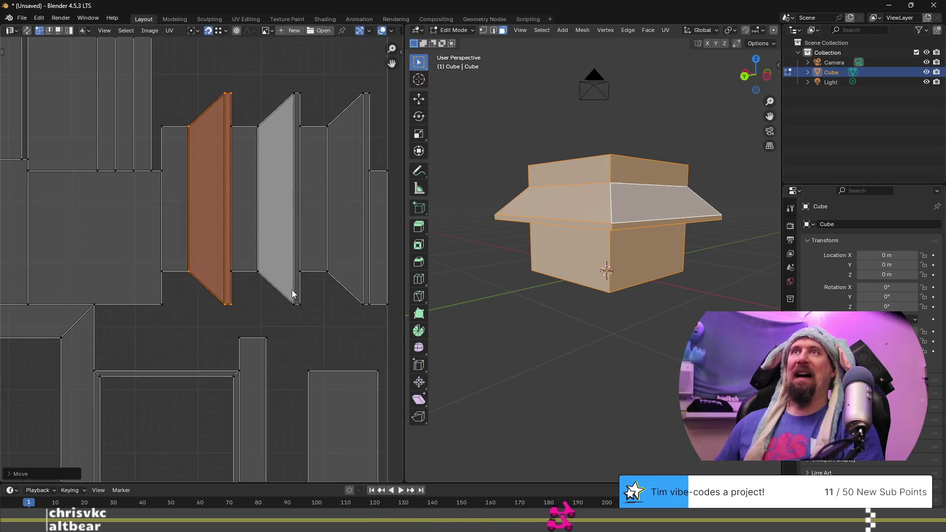
Orbit around the hut, selecting the left and right slanted roof faces in turn
{"action": "middle_click_drag", "start_coordinate": [605, 263], "coordinate": [553, 217]}
{"action": "left_click", "coordinate": [553, 216]}
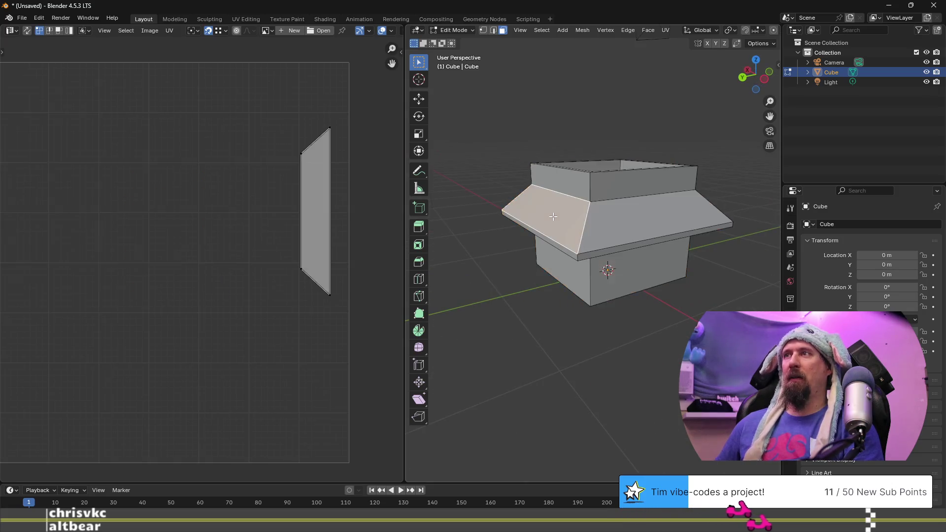
{"action": "left_click", "coordinate": [620, 229]}
{"action": "mouse_move", "coordinate": [640, 258]}
{"action": "middle_mouse_down"}
{"action": "mouse_move", "coordinate": [616, 246]}
{"action": "mouse_move", "coordinate": [638, 237]}
{"action": "middle_mouse_up"}
{"action": "left_click", "coordinate": [638, 238]}
{"action": "mouse_move", "coordinate": [511, 237]}
{"action": "middle_mouse_down"}
{"action": "mouse_move", "coordinate": [567, 232]}
{"action": "mouse_move", "coordinate": [606, 242]}
{"action": "middle_mouse_up"}
{"action": "mouse_move", "coordinate": [501, 201]}
{"action": "middle_mouse_down"}
{"action": "mouse_move", "coordinate": [563, 210]}
{"action": "mouse_move", "coordinate": [527, 207]}
{"action": "middle_mouse_up"}
{"action": "left_click", "coordinate": [523, 216]}
{"action": "left_click", "coordinate": [606, 238]}
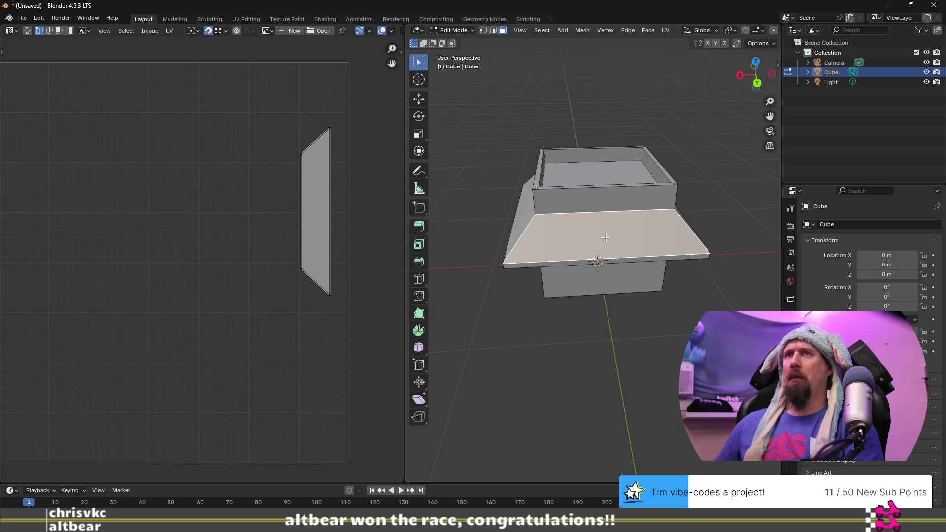
{"action": "left_click", "coordinate": [518, 221]}
Select the front slanted roof face, select the whole mesh, and add the roof island
{"action": "mouse_move", "coordinate": [518, 221]}
{"action": "middle_mouse_down"}
{"action": "mouse_move", "coordinate": [616, 245]}
{"action": "mouse_move", "coordinate": [554, 232]}
{"action": "middle_mouse_up"}
{"action": "left_click", "coordinate": [554, 232]}
{"action": "left_click", "coordinate": [636, 232]}
{"action": "left_click", "coordinate": [570, 238]}
{"action": "middle_click_drag", "start_coordinate": [623, 225], "coordinate": [513, 220]}
{"action": "left_click", "coordinate": [584, 219]}
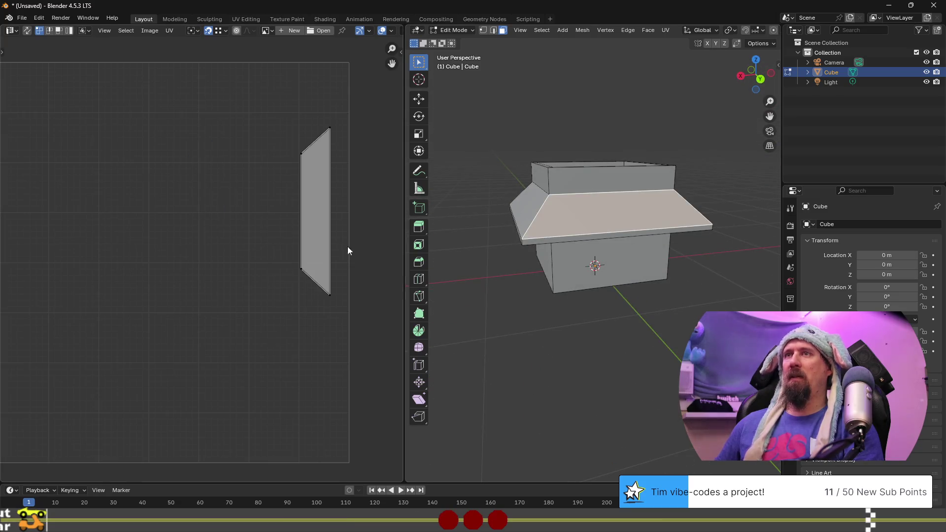
{"action": "key", "text": "a"}
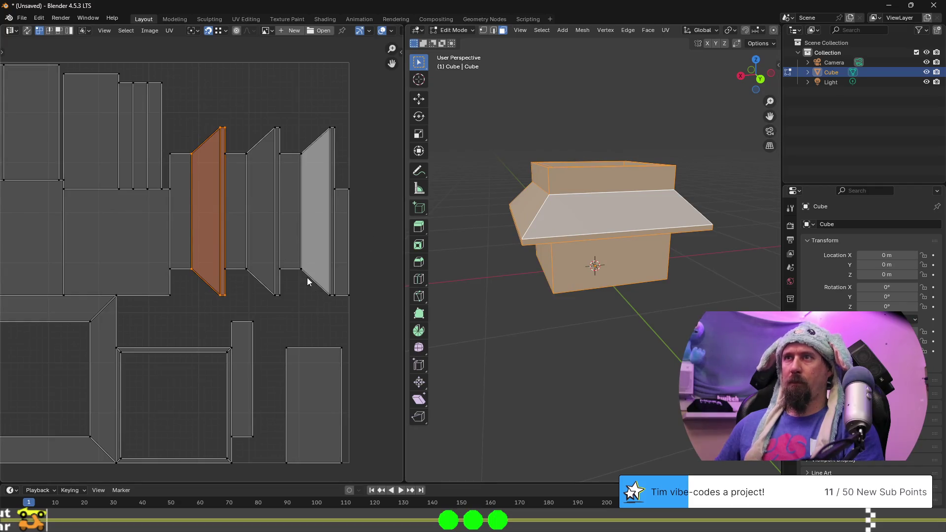
{"action": "key", "text": "l"}
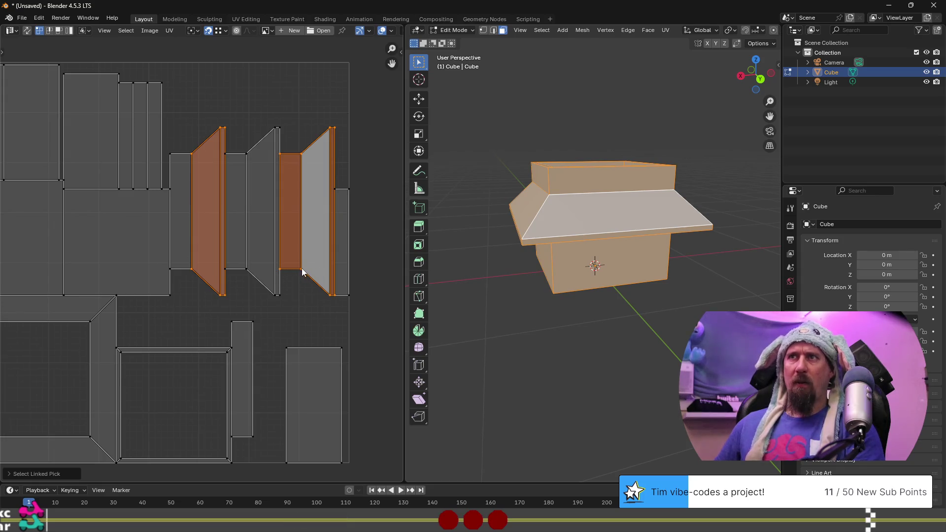
Move the selected roof UV islands to a new position
{"action": "key", "text": "g"}
{"action": "left_click", "coordinate": [294, 255]}
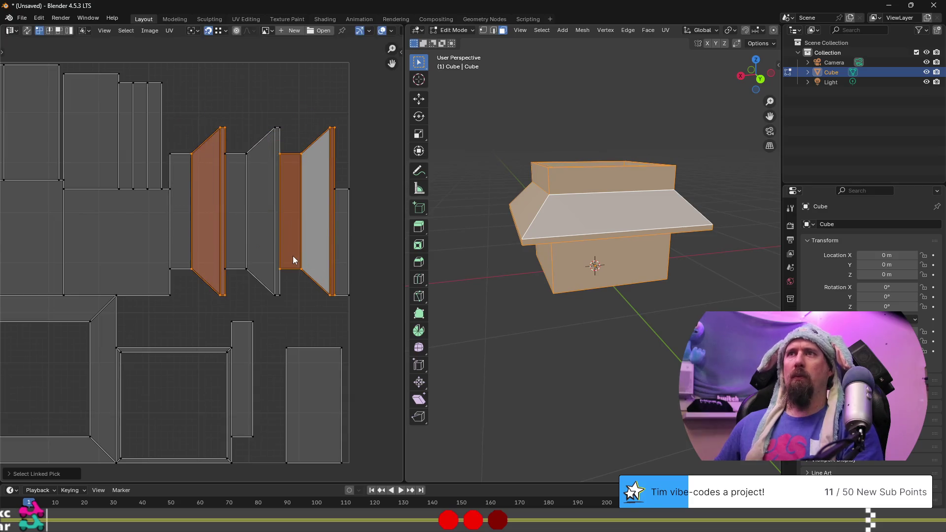
{"action": "left_click", "coordinate": [300, 270]}
Shift the rectangle-and-trapezoid island left beside the other roof trapezoid, then select a hut face
{"action": "key", "text": "l"}
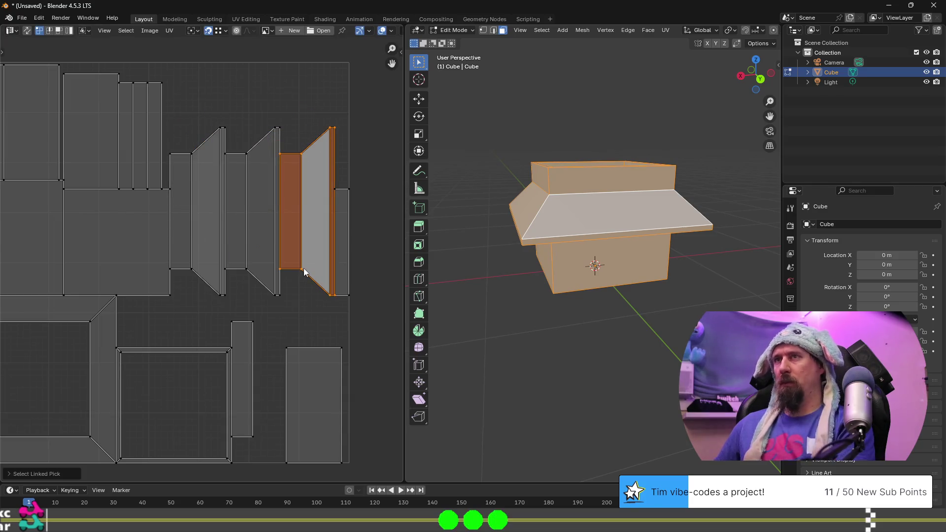
{"action": "key", "text": "g"}
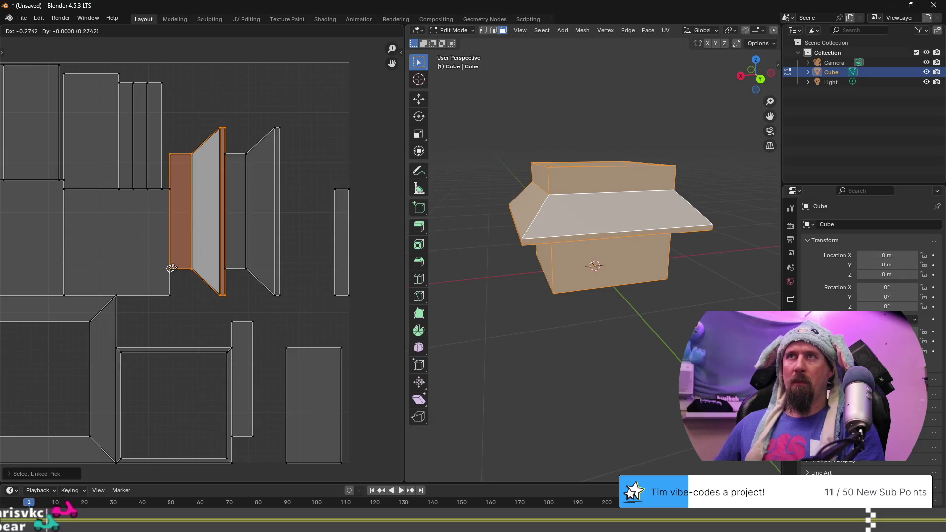
{"action": "left_click", "coordinate": [172, 269]}
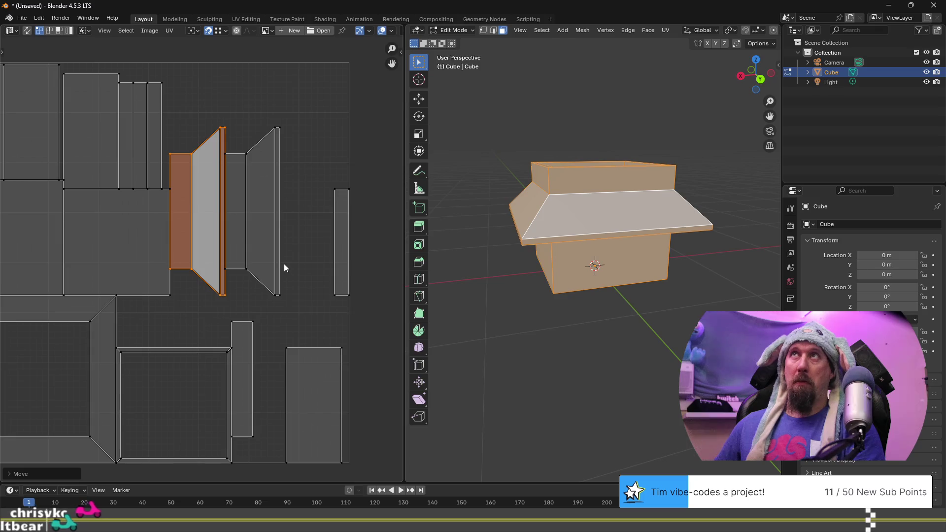
{"action": "left_click", "coordinate": [513, 230]}
{"action": "middle_click_drag", "start_coordinate": [512, 230], "coordinate": [583, 238]}
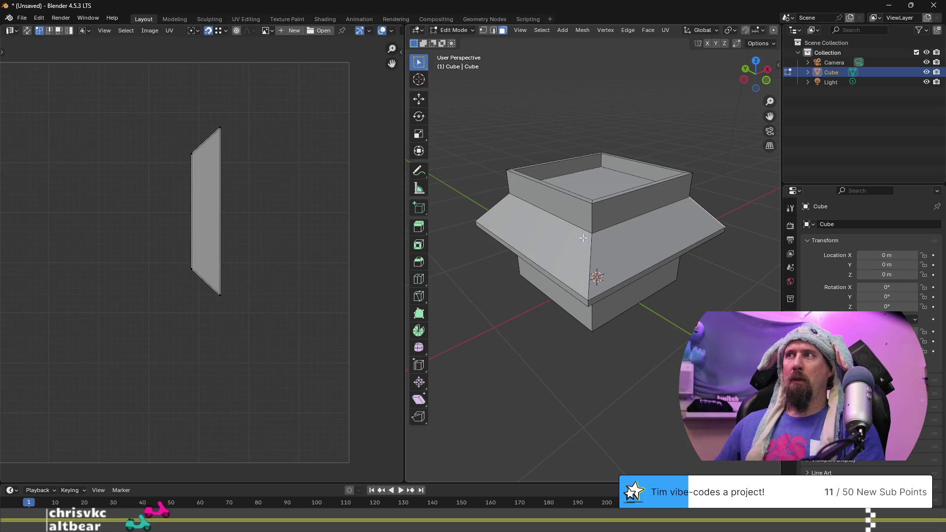
Click through the slanted roof and rim faces to inspect each one's UV island
{"action": "left_click", "coordinate": [624, 250]}
{"action": "left_click", "coordinate": [556, 252]}
{"action": "left_click", "coordinate": [640, 247]}
{"action": "middle_click_drag", "start_coordinate": [640, 247], "coordinate": [589, 244]}
{"action": "middle_click_drag", "start_coordinate": [659, 230], "coordinate": [566, 189]}
{"action": "left_click", "coordinate": [567, 190]}
{"action": "left_click", "coordinate": [637, 183]}
{"action": "mouse_move", "coordinate": [638, 183]}
{"action": "middle_mouse_down"}
{"action": "mouse_move", "coordinate": [564, 204]}
{"action": "mouse_move", "coordinate": [594, 201]}
{"action": "middle_mouse_up"}
{"action": "left_click", "coordinate": [571, 204]}
{"action": "left_click", "coordinate": [590, 203]}
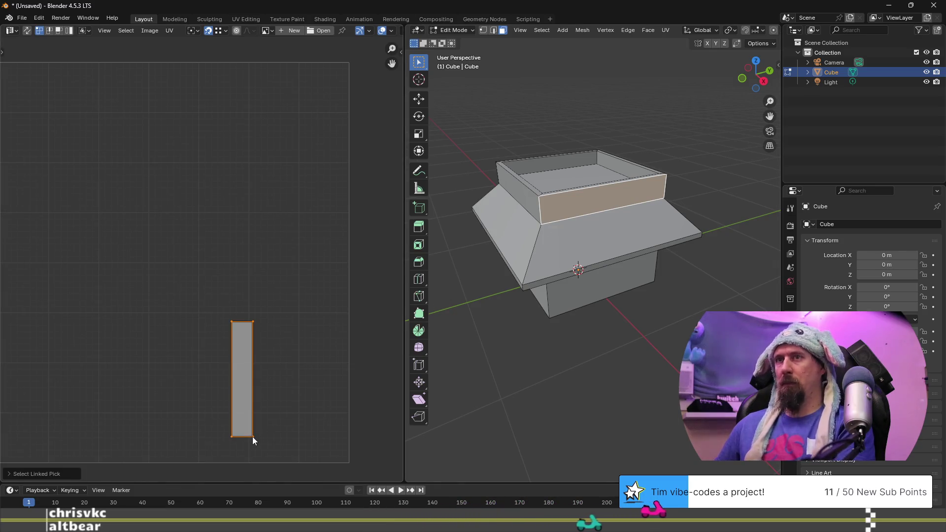
Move the rim's rectangle UV island up beside the roof trapezoids
{"action": "key", "text": "a"}
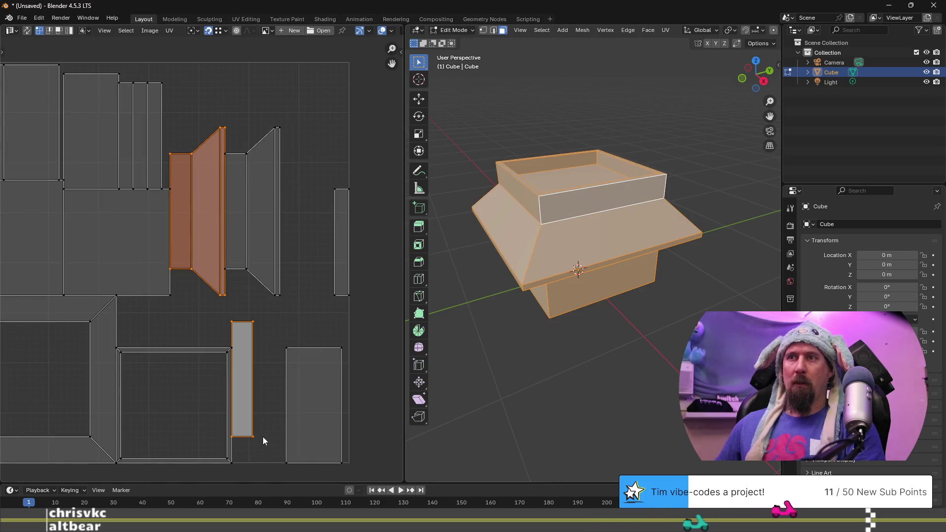
{"action": "left_click", "coordinate": [252, 436]}
{"action": "key", "text": "l"}
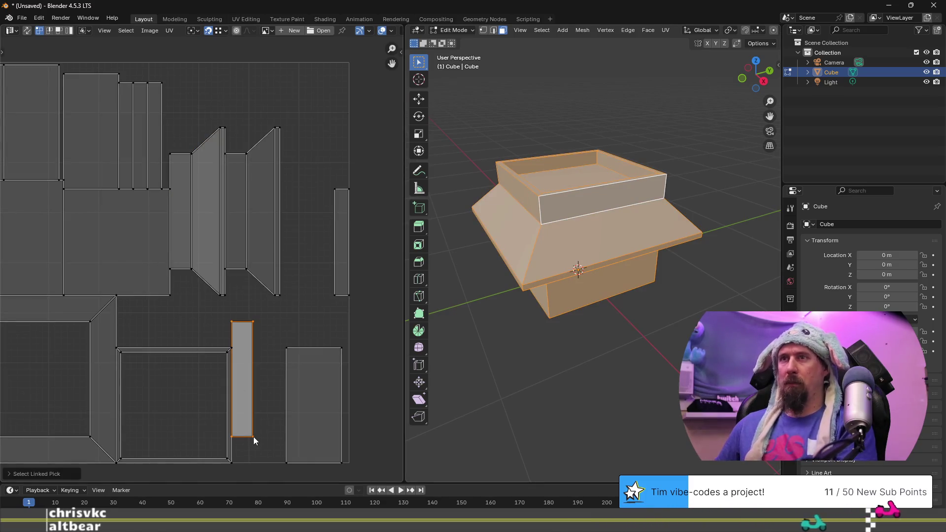
{"action": "key", "text": "g"}
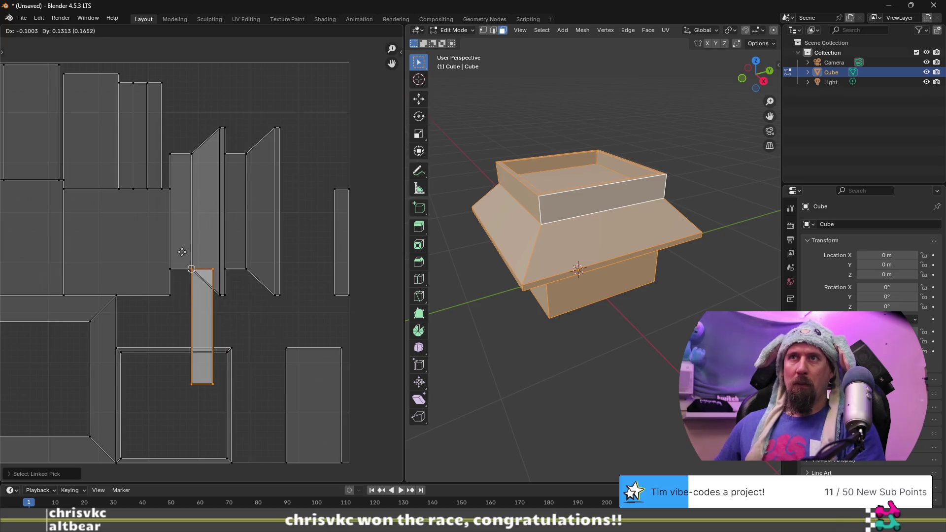
{"action": "left_click", "coordinate": [242, 196]}
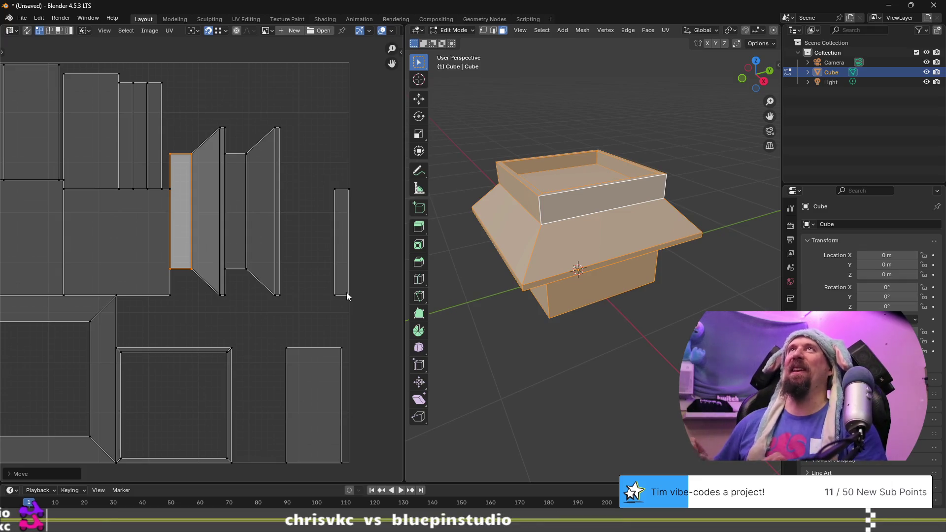
Select the thin UV strip, then the slanted top face and its linked mesh
{"action": "mouse_move", "coordinate": [567, 313]}
{"action": "middle_mouse_down"}
{"action": "mouse_move", "coordinate": [515, 280]}
{"action": "mouse_move", "coordinate": [520, 273]}
{"action": "middle_mouse_up"}
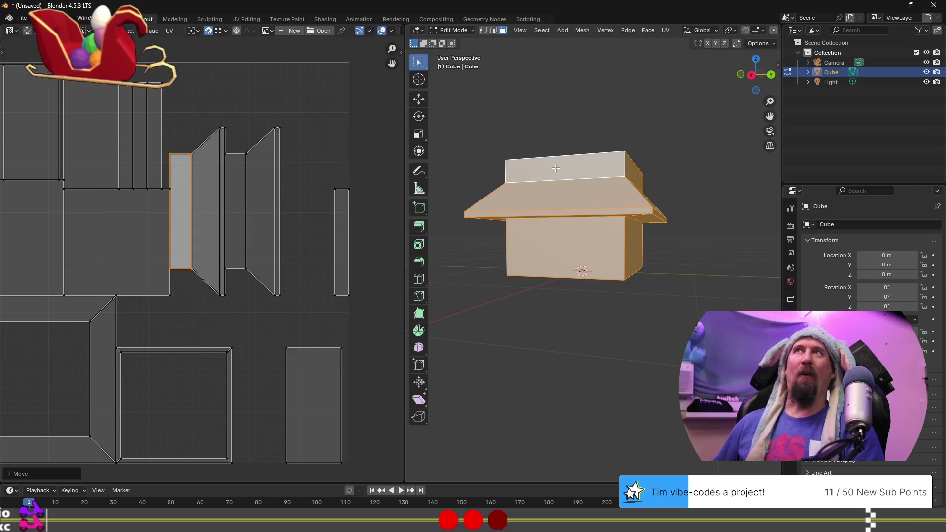
{"action": "left_click", "coordinate": [335, 294]}
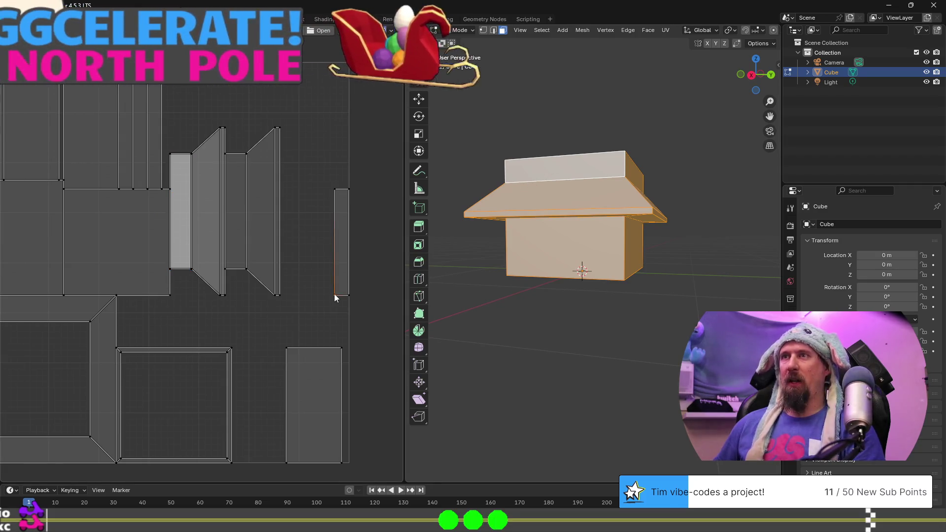
{"action": "key", "text": "l"}
{"action": "middle_click_drag", "start_coordinate": [566, 296], "coordinate": [608, 303]}
{"action": "left_click", "coordinate": [608, 303]}
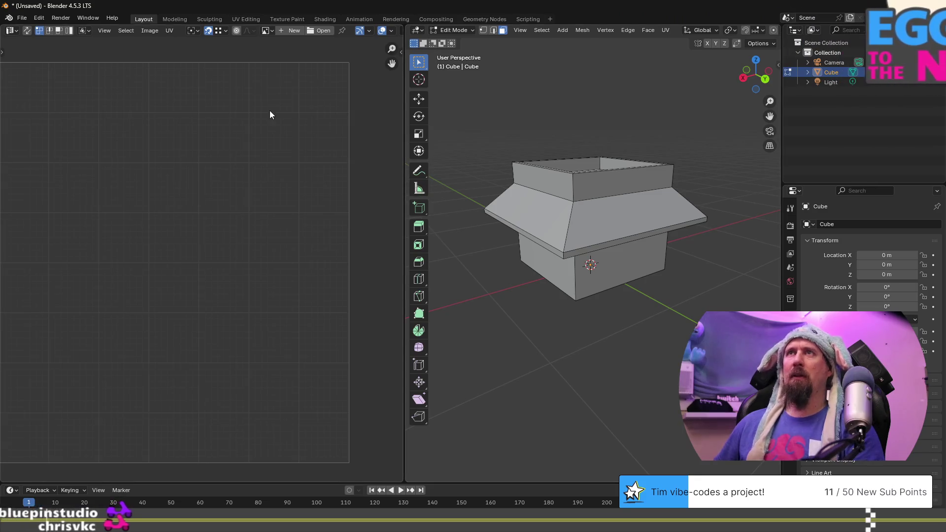
{"action": "left_click", "coordinate": [599, 214]}
{"action": "key", "text": "l"}
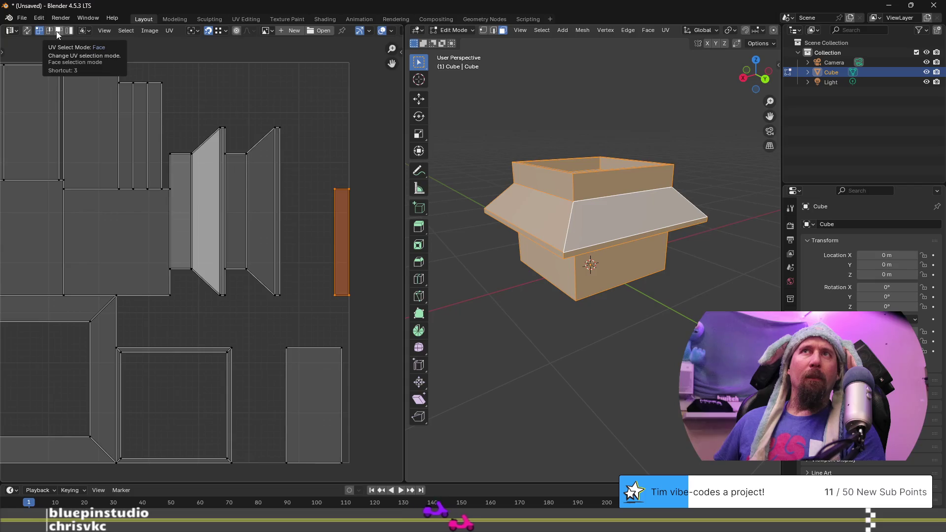
Turn on UV Sync Selection and check the narrow right island and inner back wall face
{"action": "left_click", "coordinate": [28, 31]}
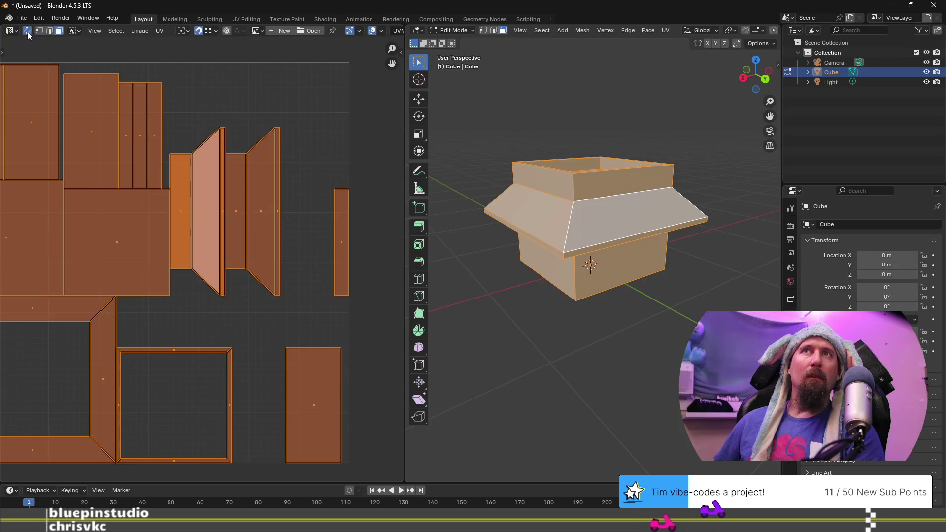
{"action": "left_click", "coordinate": [342, 271]}
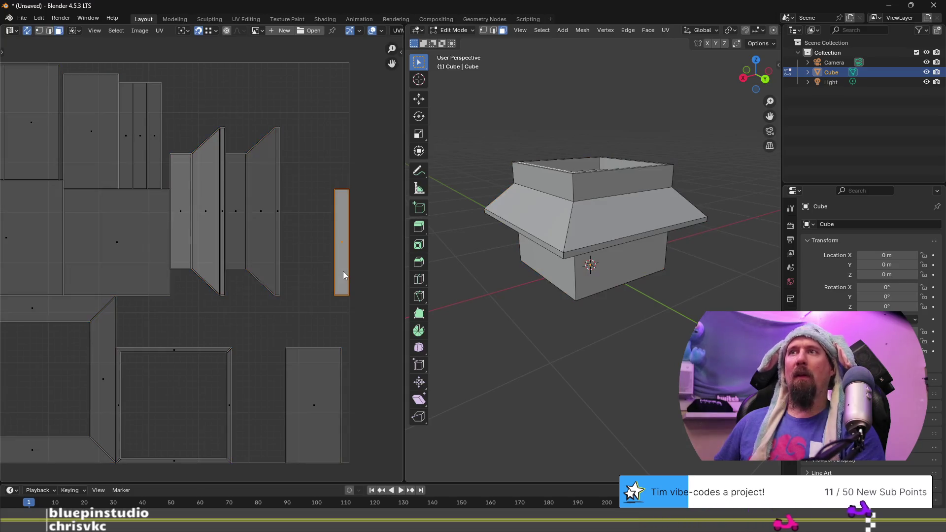
{"action": "mouse_move", "coordinate": [667, 239]}
{"action": "middle_mouse_down"}
{"action": "mouse_move", "coordinate": [657, 252]}
{"action": "mouse_move", "coordinate": [549, 271]}
{"action": "middle_mouse_up"}
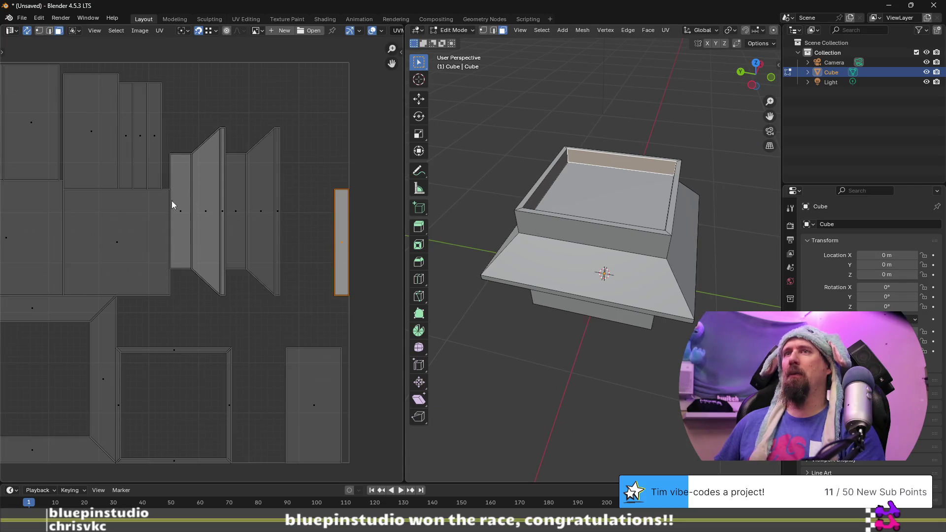
{"action": "left_click", "coordinate": [182, 210]}
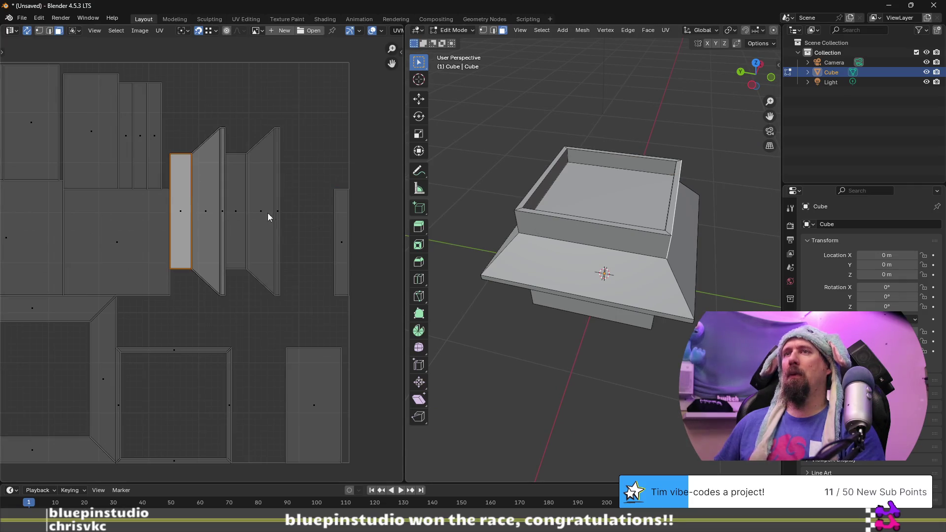
{"action": "left_click", "coordinate": [337, 238]}
{"action": "mouse_move", "coordinate": [503, 256]}
{"action": "middle_mouse_down"}
{"action": "mouse_move", "coordinate": [534, 250]}
{"action": "mouse_move", "coordinate": [617, 168]}
{"action": "middle_mouse_up"}
{"action": "left_click", "coordinate": [610, 164]}
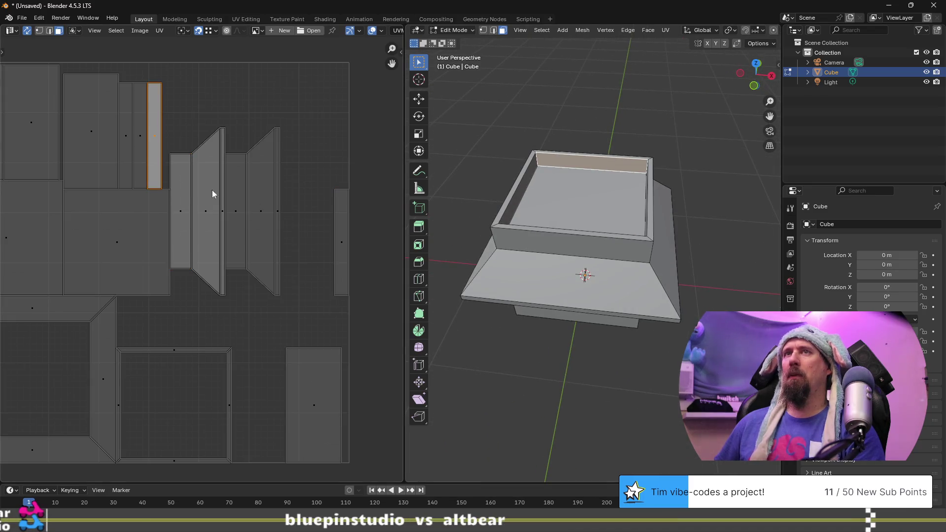
Check the back-wall strip islands and start moving one wall strip
{"action": "left_click", "coordinate": [127, 139]}
{"action": "left_click", "coordinate": [140, 141]}
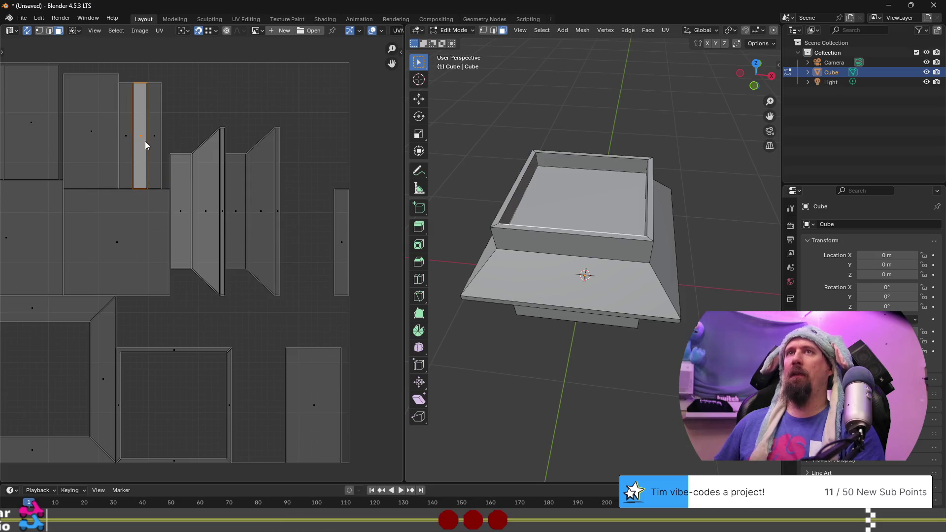
{"action": "left_click", "coordinate": [153, 142]}
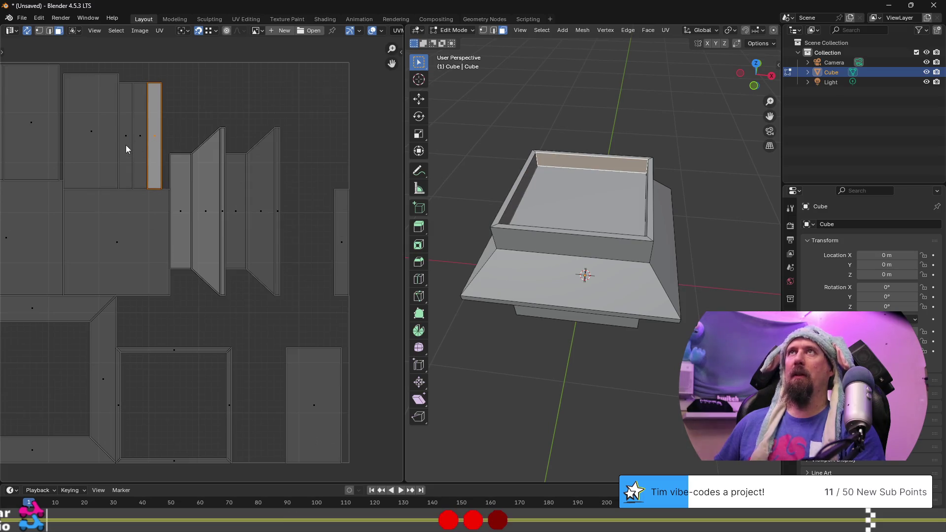
{"action": "left_click", "coordinate": [126, 148]}
{"action": "key", "text": "g"}
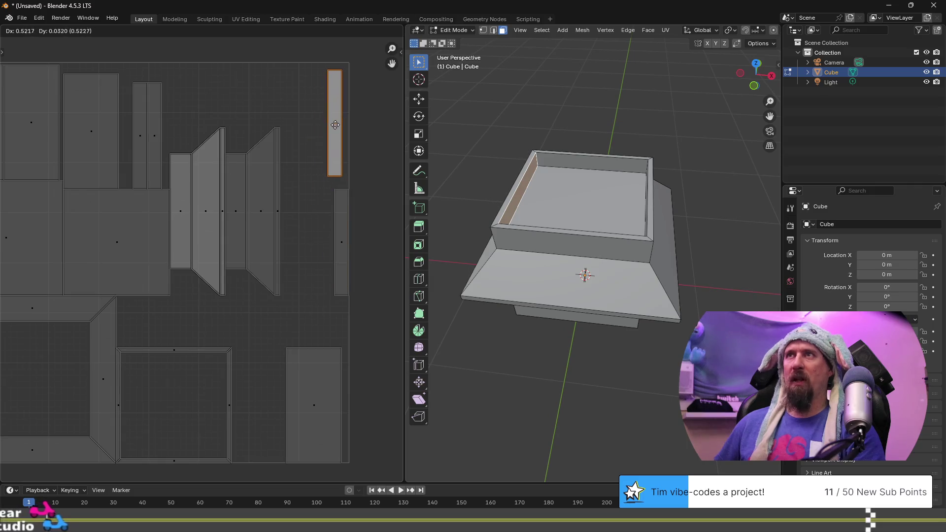
Drop the wall strip in the UV layout's top-right corner and reframe the UV view
{"action": "left_click", "coordinate": [336, 120]}
{"action": "scroll", "coordinate": [280, 175], "scroll_direction": "up", "scroll_amount": 1}
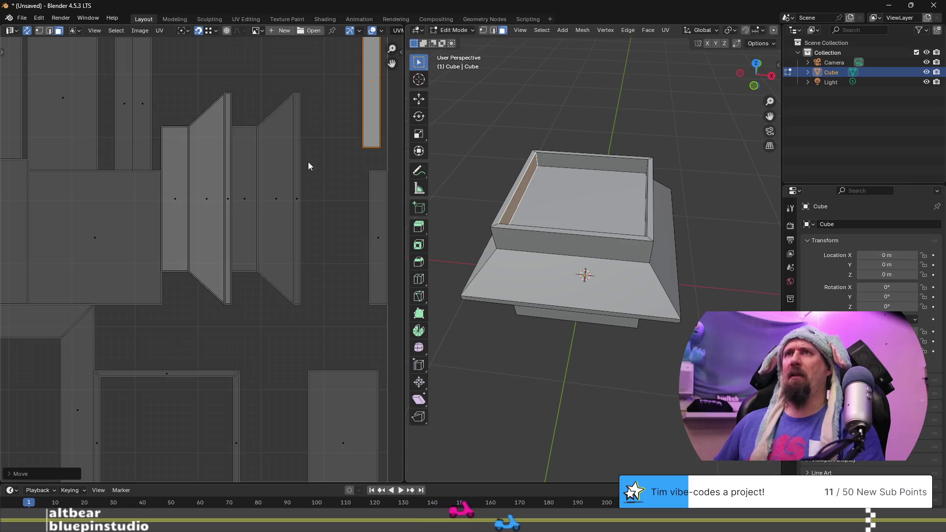
{"action": "middle_click_drag", "start_coordinate": [346, 104], "coordinate": [345, 175]}
{"action": "left_click", "coordinate": [374, 291]}
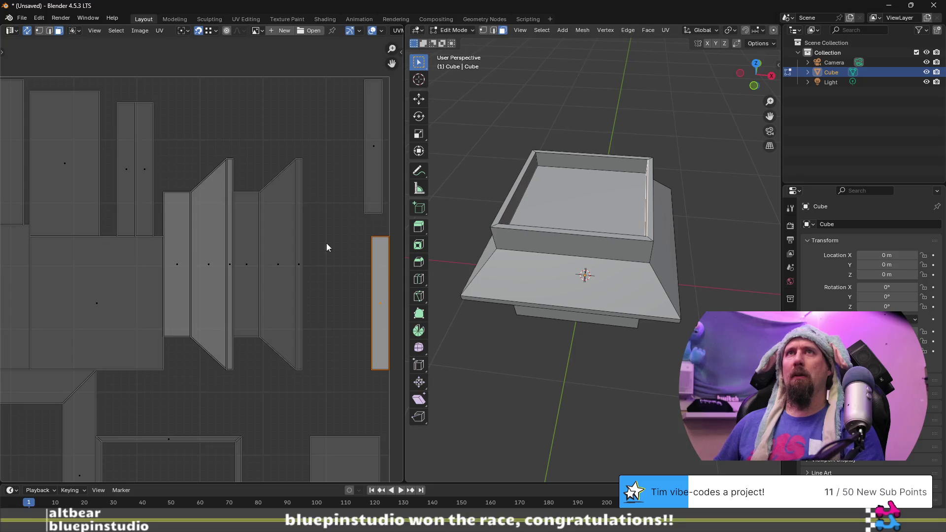
{"action": "left_click", "coordinate": [39, 31]}
Select the right strip's connected island, trial a move and cancel it
{"action": "left_click", "coordinate": [374, 244]}
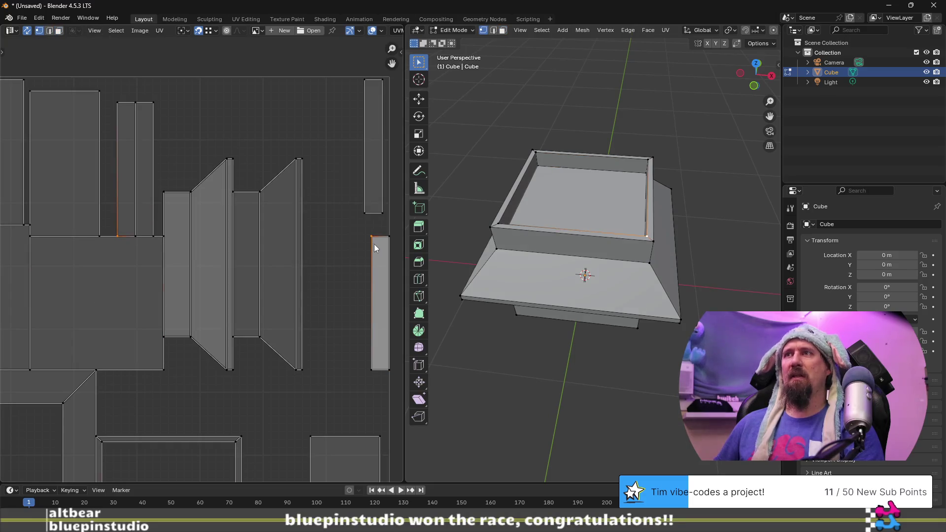
{"action": "left_click", "coordinate": [387, 238]}
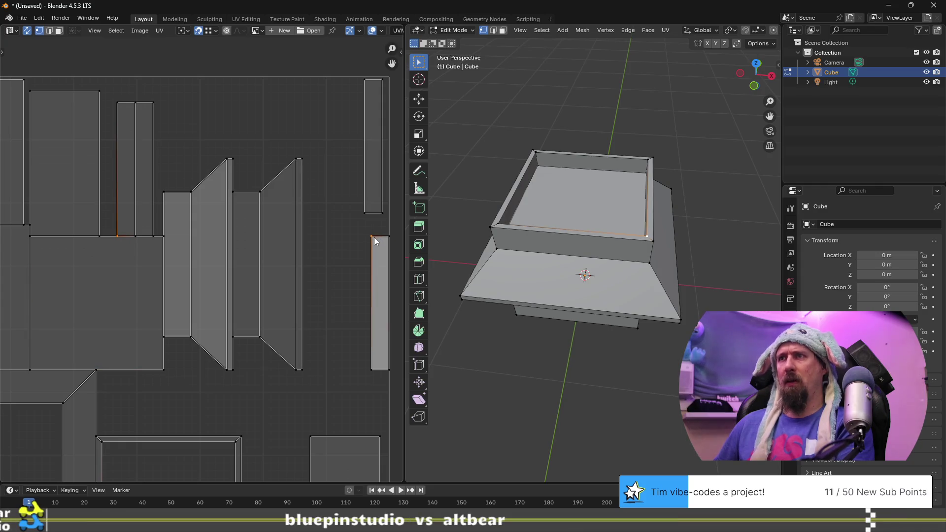
{"action": "key", "text": "l"}
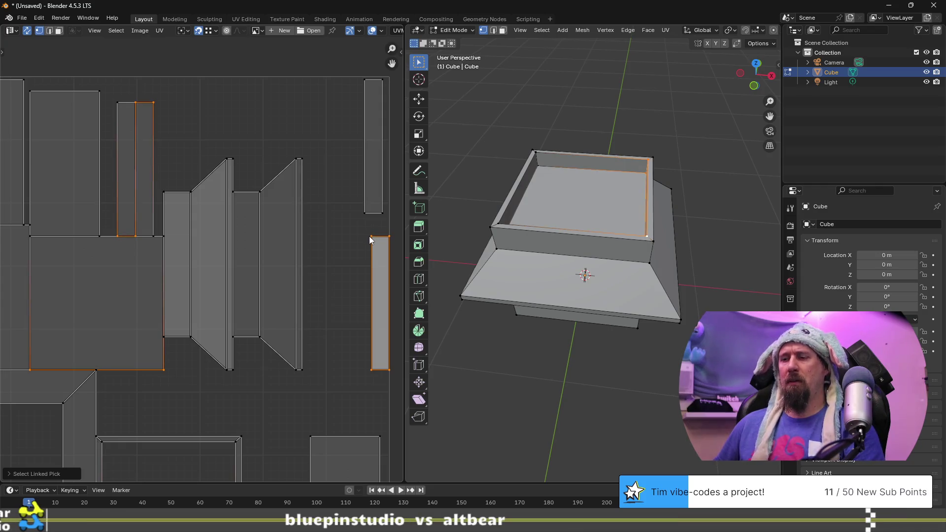
{"action": "key", "text": "g"}
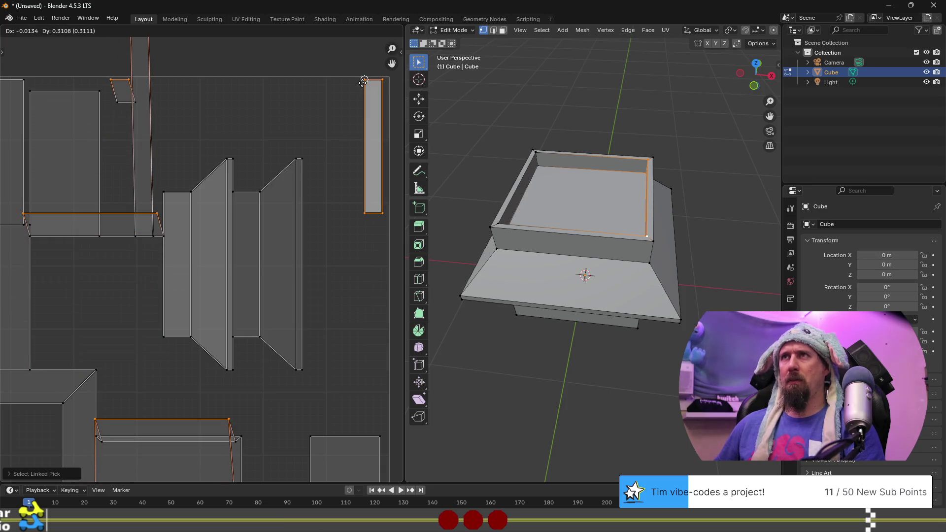
{"action": "right_click", "coordinate": [359, 237]}
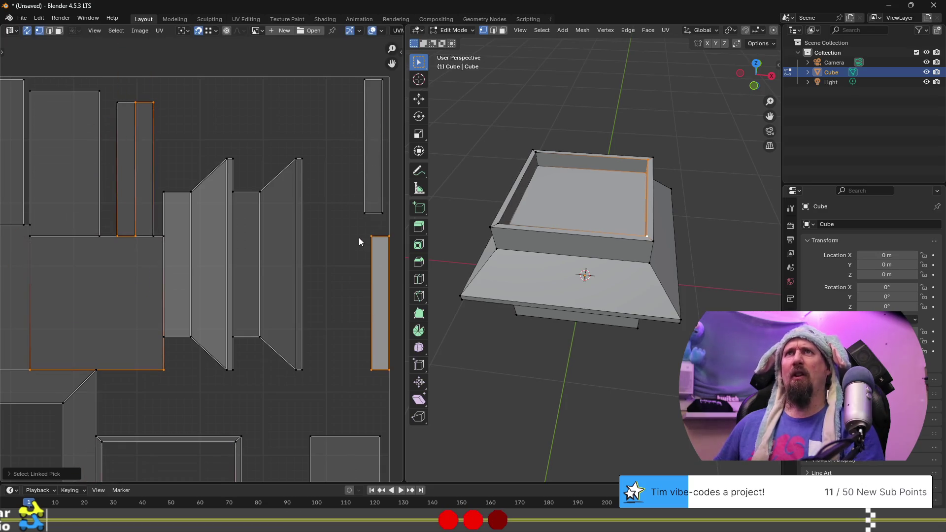
{"action": "left_click", "coordinate": [27, 31]}
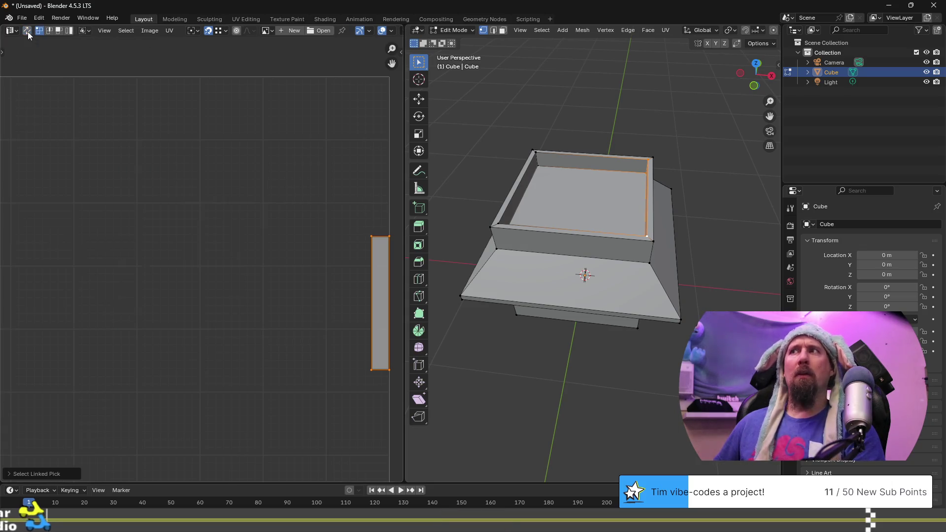
{"action": "left_click", "coordinate": [27, 32]}
Trial-move the right strip islands, then disable UV Sync Selection and select the whole hut
{"action": "left_click", "coordinate": [382, 272]}
{"action": "left_click", "coordinate": [379, 343]}
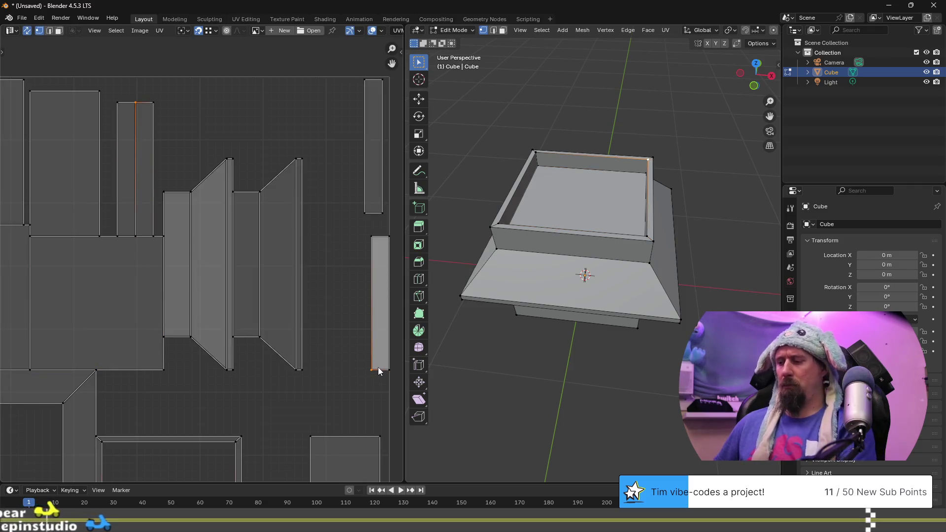
{"action": "key", "text": "l"}
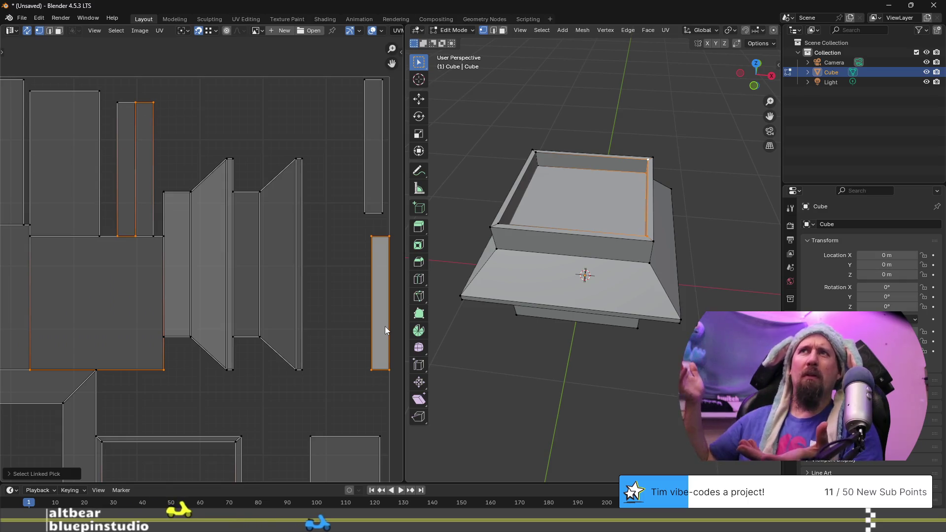
{"action": "key", "text": "g"}
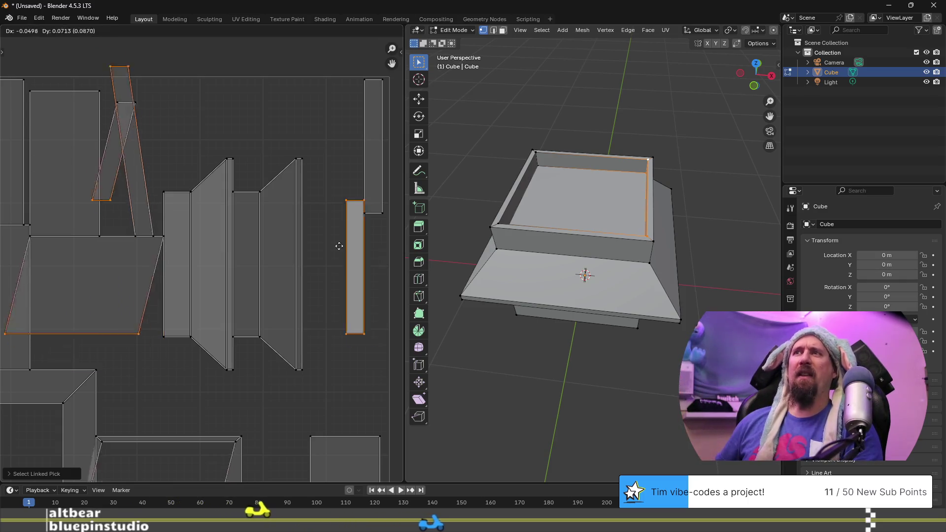
{"action": "key", "text": "Escape"}
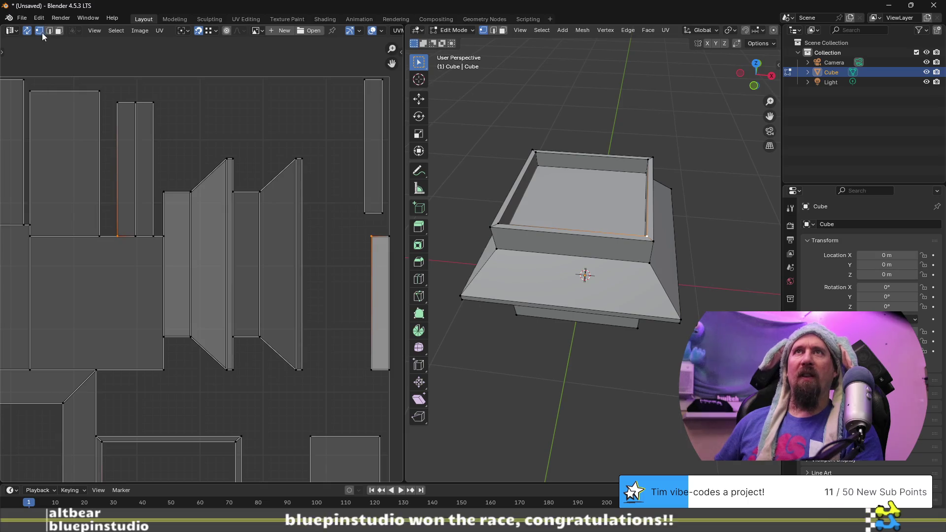
{"action": "left_click", "coordinate": [27, 30]}
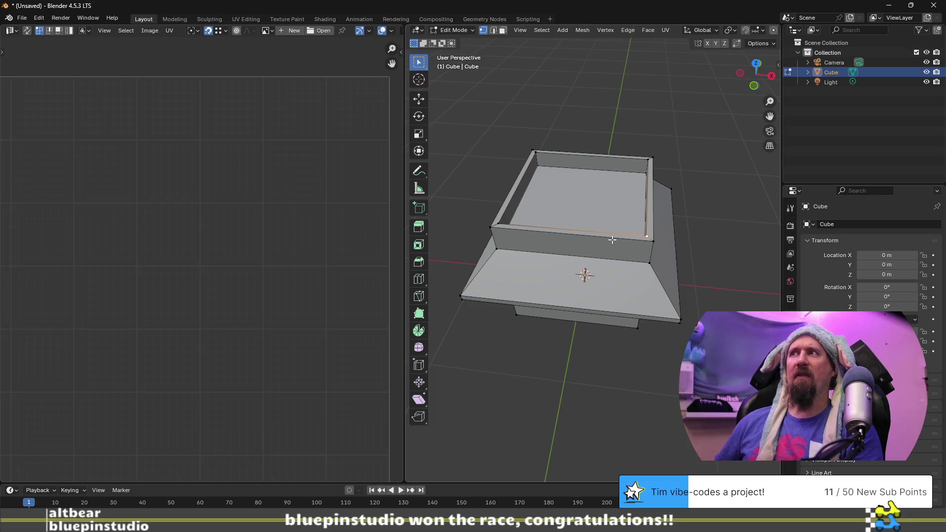
{"action": "key", "text": "a"}
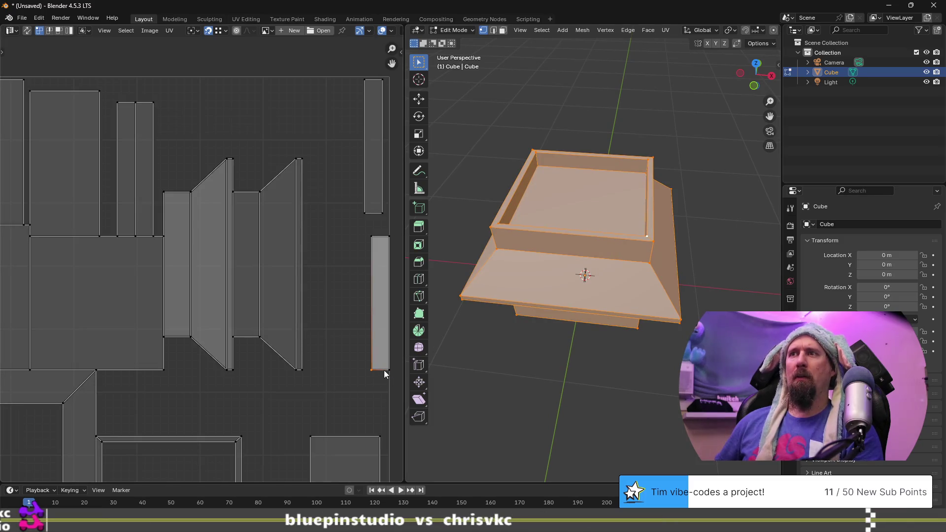
Stack the tall right strip and both narrow strips onto the top-right UV strip
{"action": "key", "text": "l"}
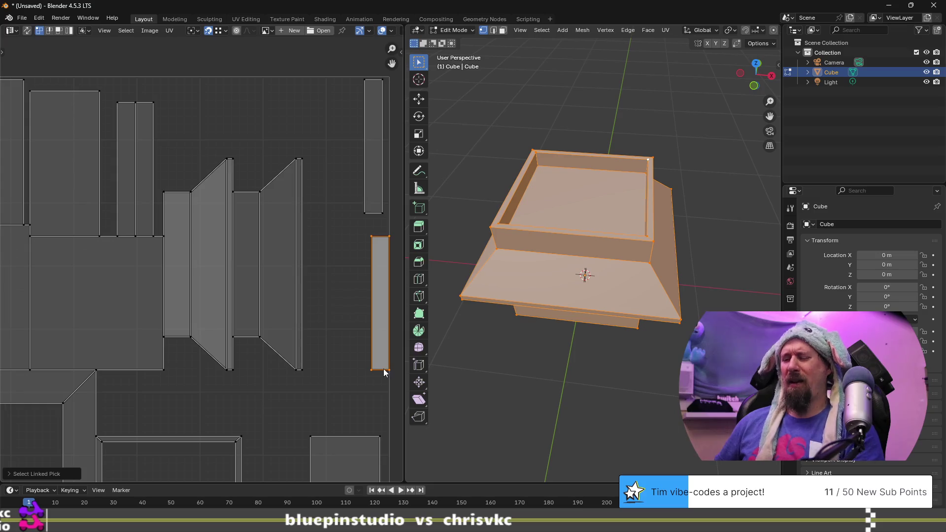
{"action": "key", "text": "g"}
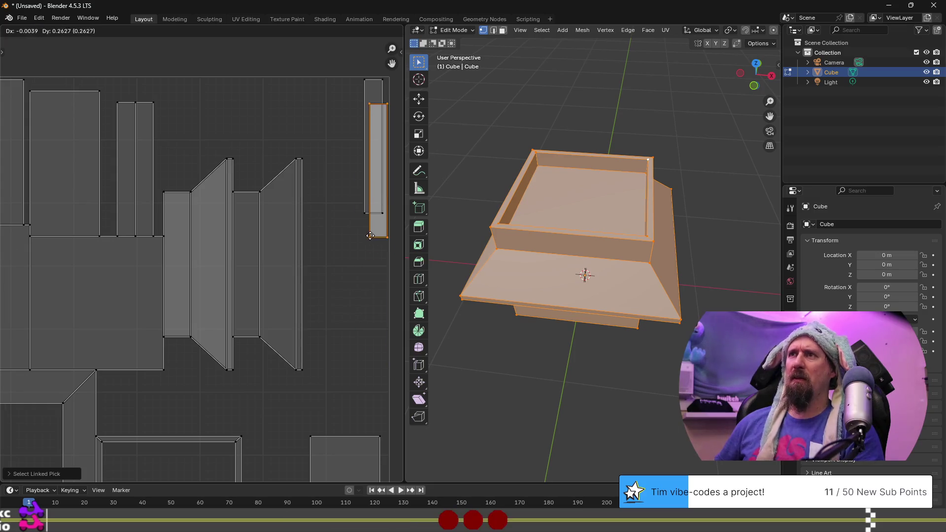
{"action": "left_click", "coordinate": [366, 84]}
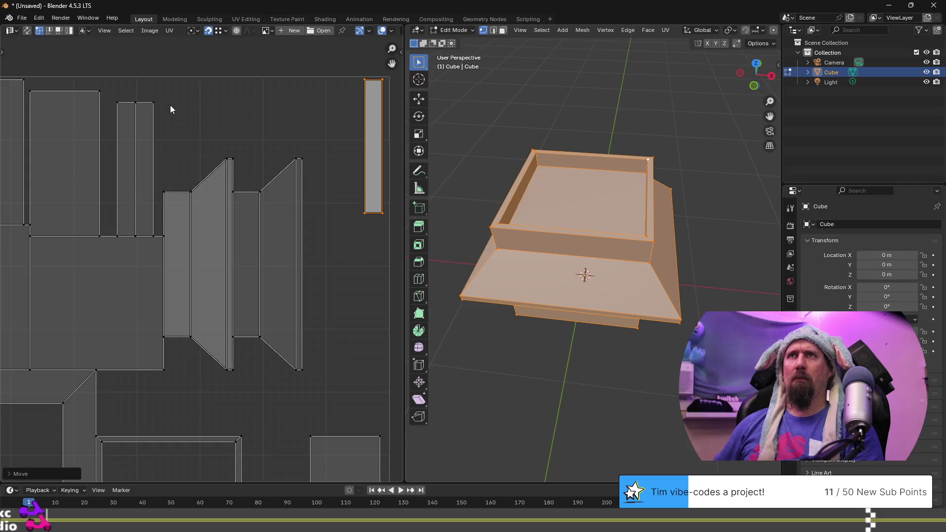
{"action": "left_click", "coordinate": [151, 106]}
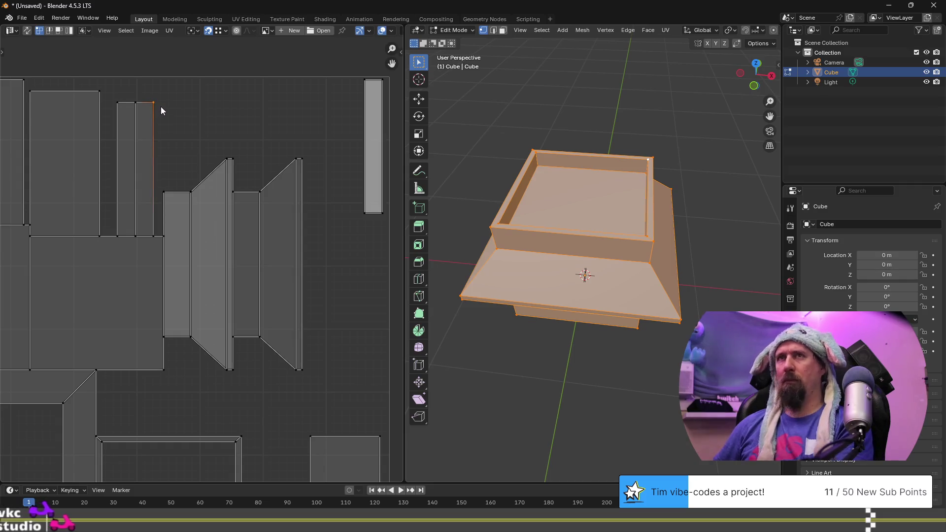
{"action": "key", "text": "l"}
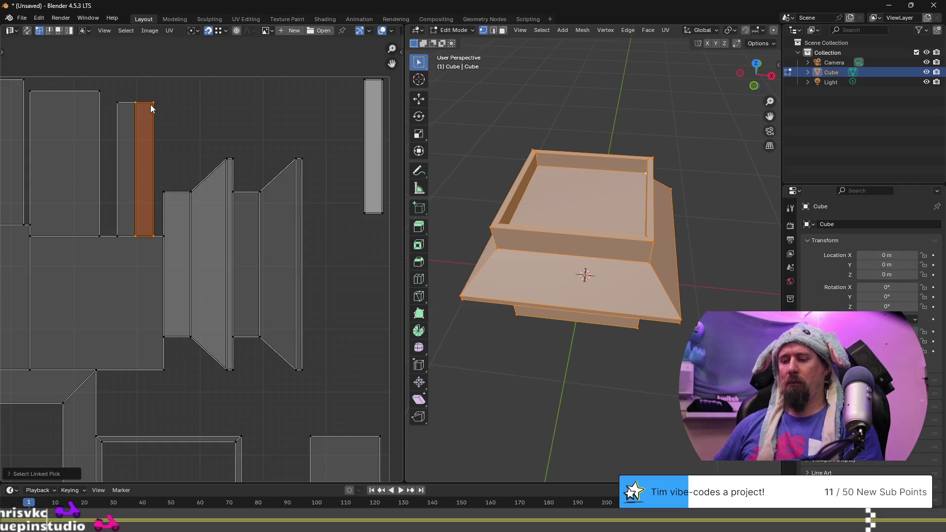
{"action": "key", "text": "g"}
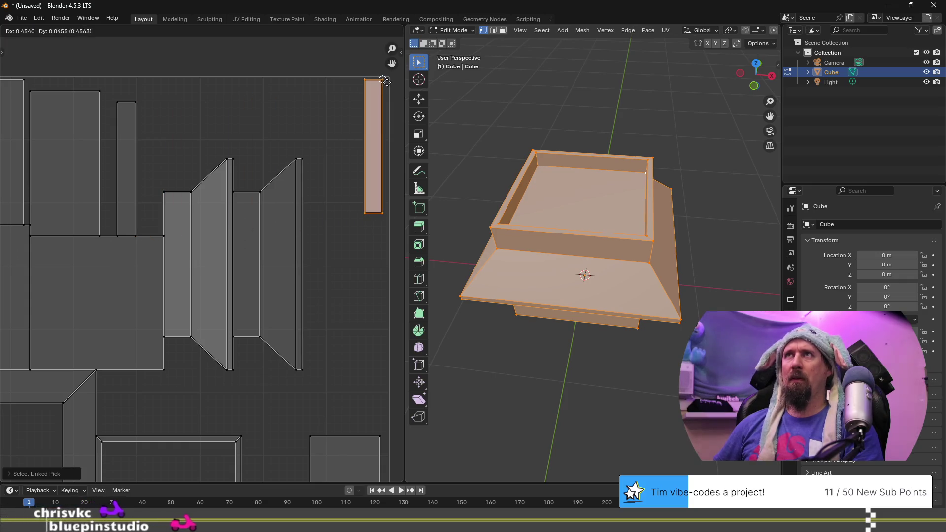
{"action": "left_click", "coordinate": [386, 86]}
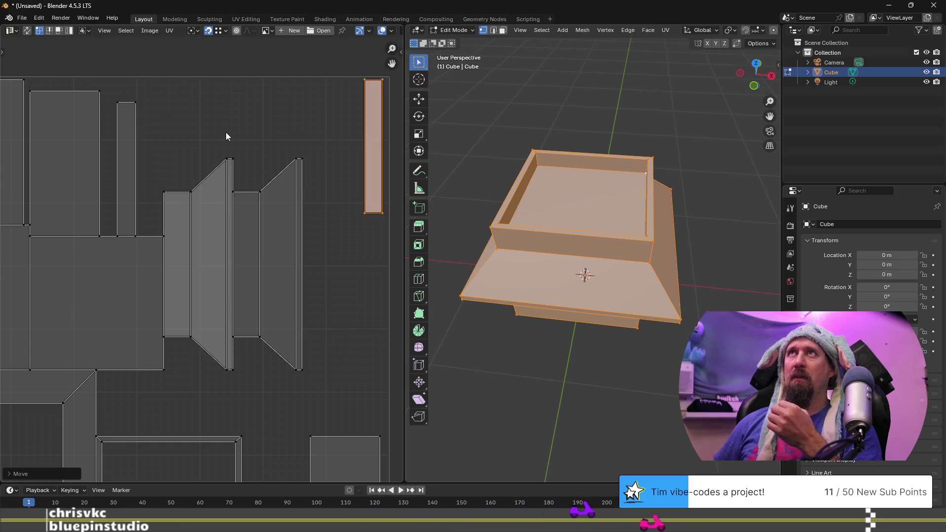
{"action": "left_click", "coordinate": [136, 103]}
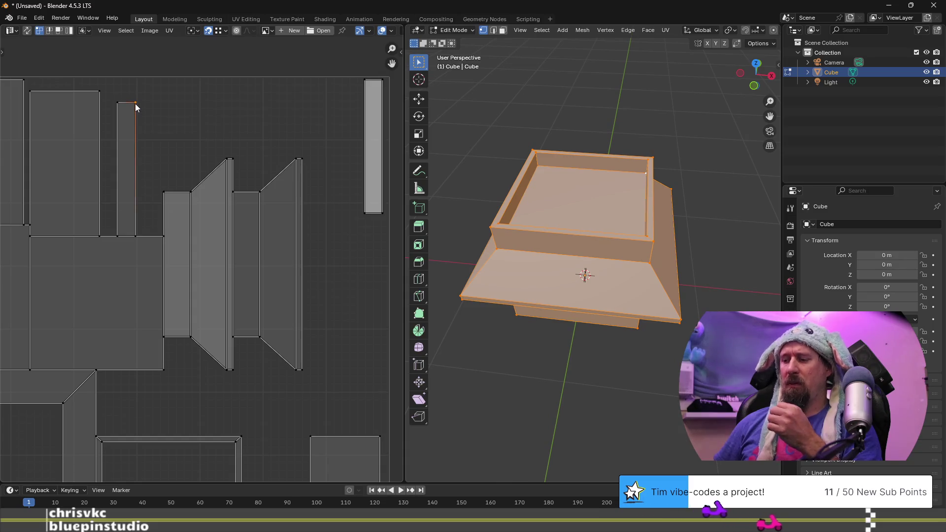
{"action": "key", "text": "l"}
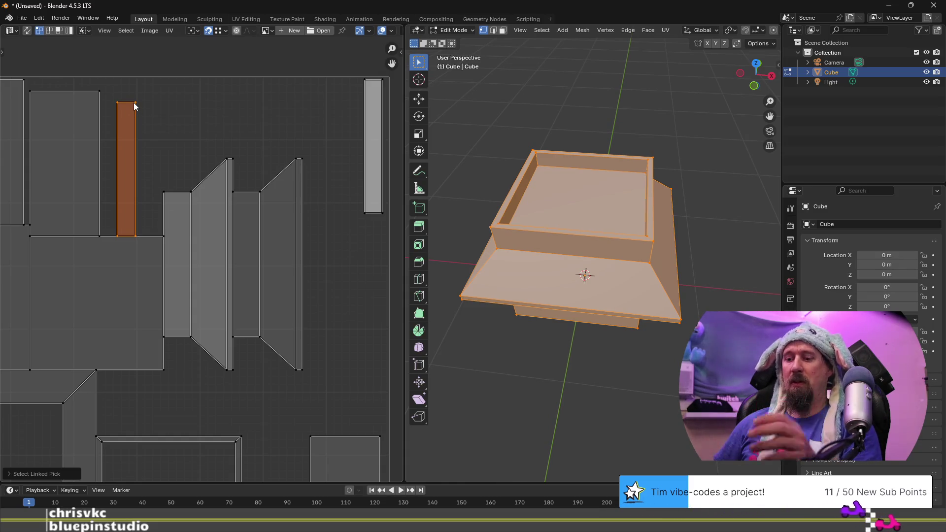
{"action": "key", "text": "g"}
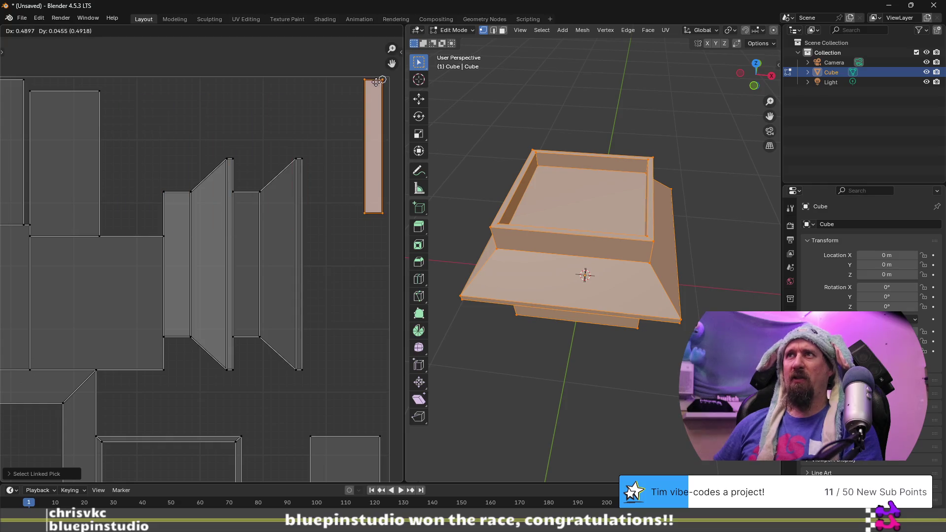
{"action": "left_click", "coordinate": [382, 80]}
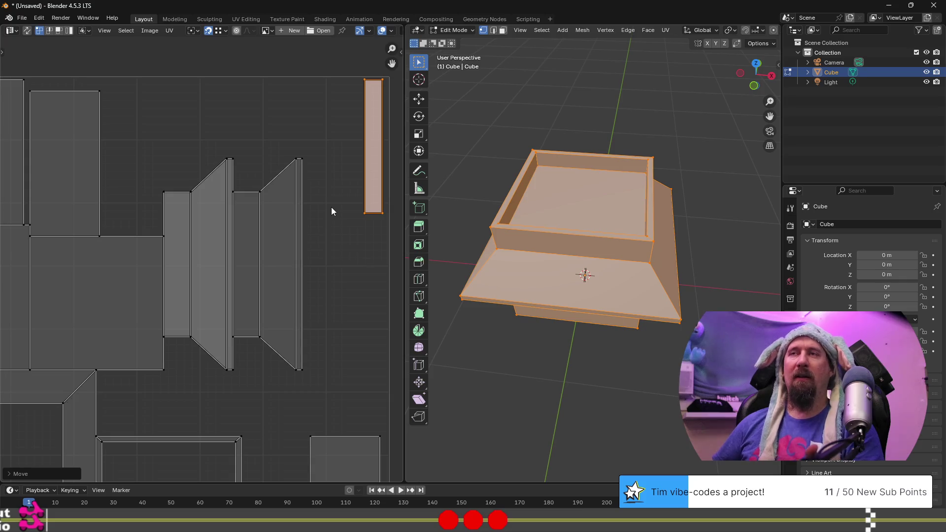
{"action": "scroll", "coordinate": [332, 207], "scroll_direction": "down", "scroll_amount": 2}
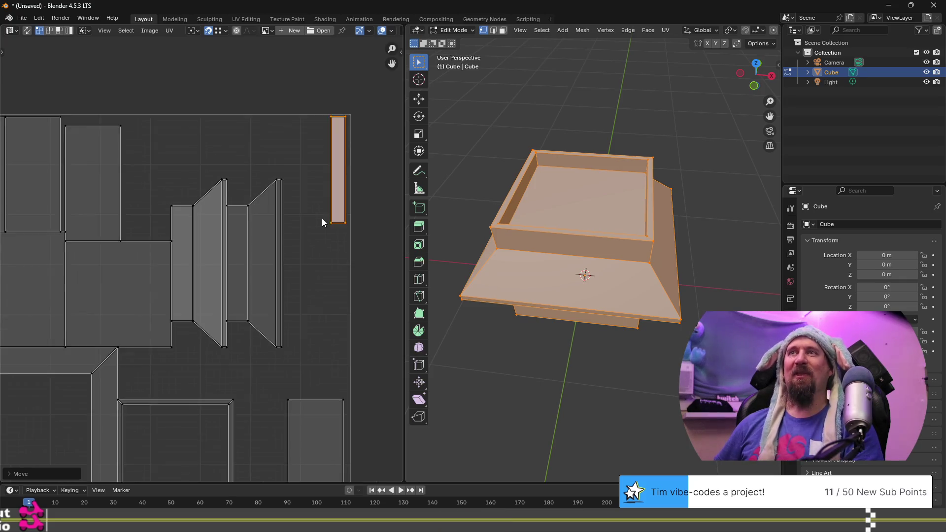
Bring the lower UV islands into view, select the frame-shaped island, then clear the selection
{"action": "scroll", "coordinate": [239, 314], "scroll_direction": "up", "scroll_amount": 1}
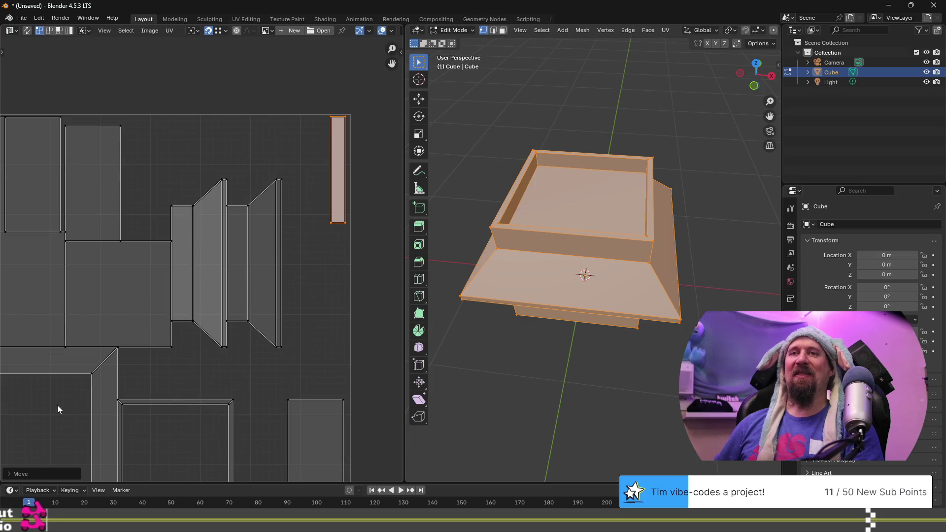
{"action": "mouse_move", "coordinate": [53, 403]}
{"action": "middle_mouse_down"}
{"action": "mouse_move", "coordinate": [146, 359]}
{"action": "mouse_move", "coordinate": [124, 354]}
{"action": "middle_mouse_up"}
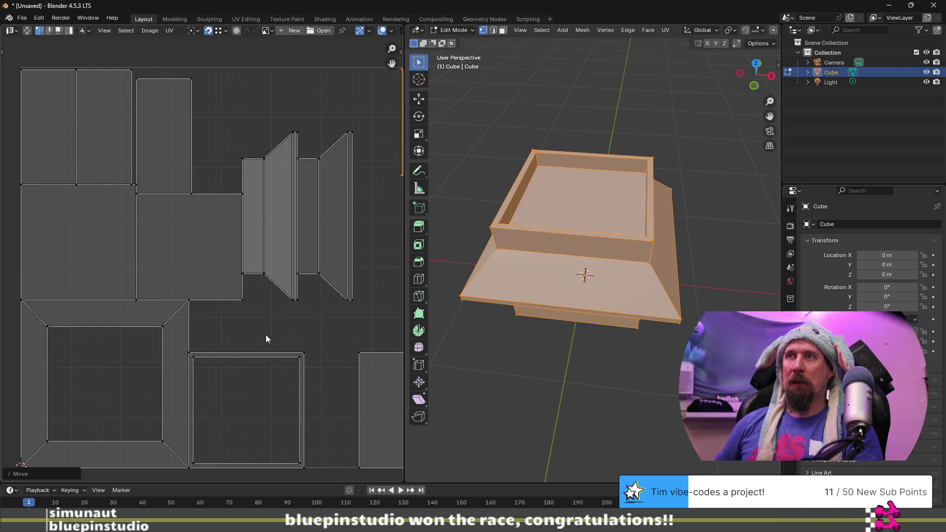
{"action": "left_click", "coordinate": [188, 352]}
{"action": "left_click", "coordinate": [174, 329]}
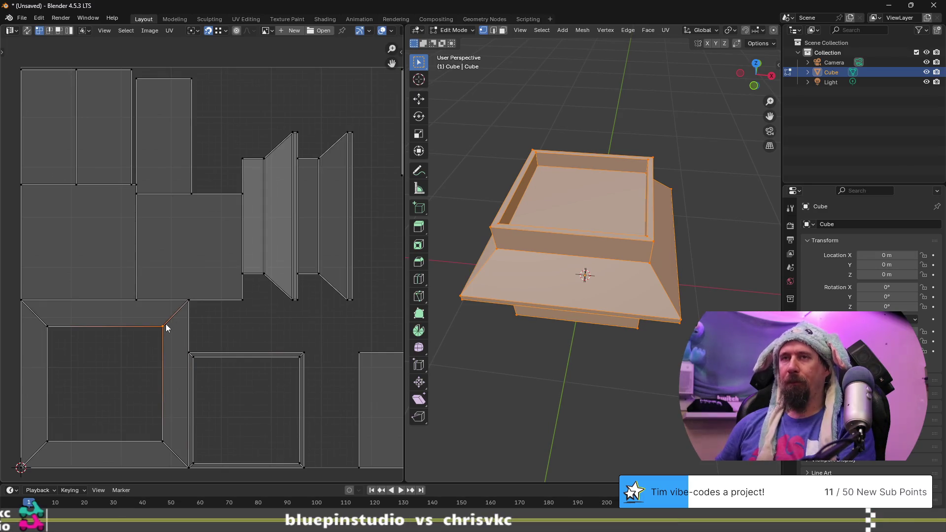
{"action": "key", "text": "l"}
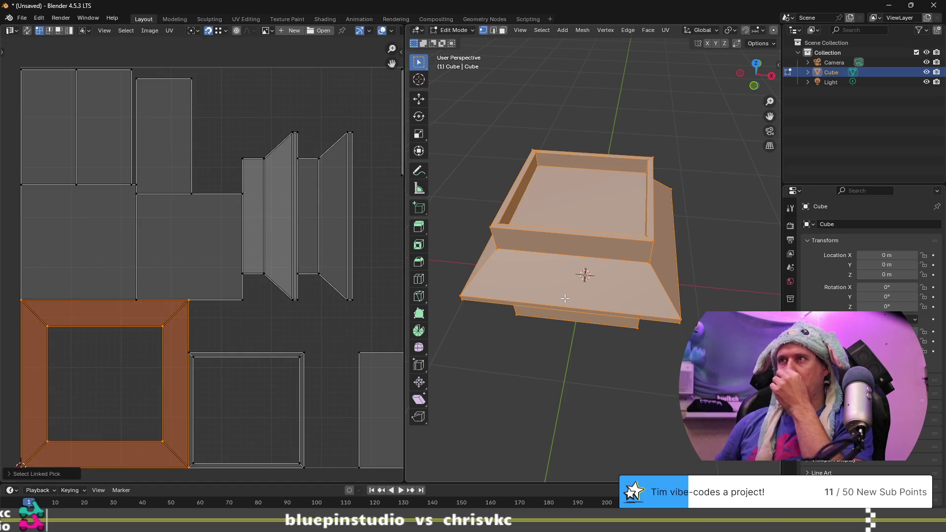
{"action": "key", "text": "alt+a"}
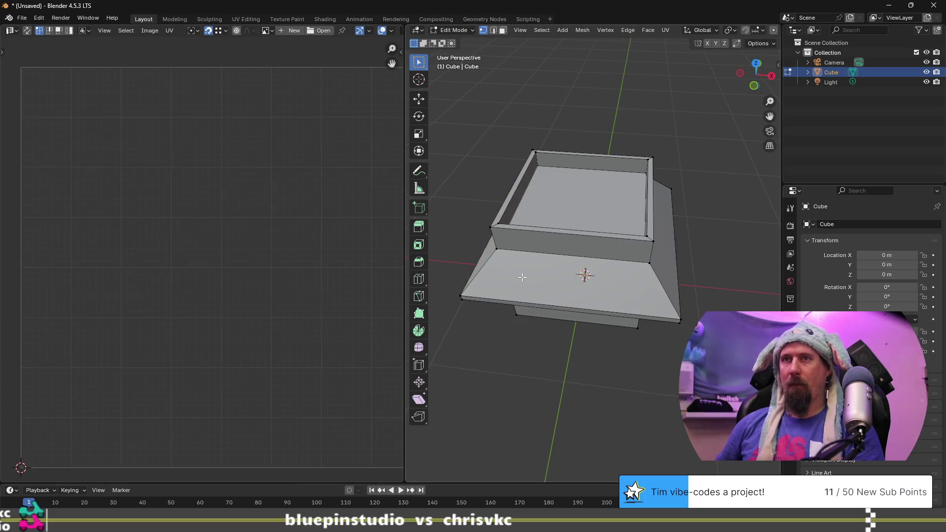
{"action": "key", "text": "a"}
{"action": "key", "text": "alt+a"}
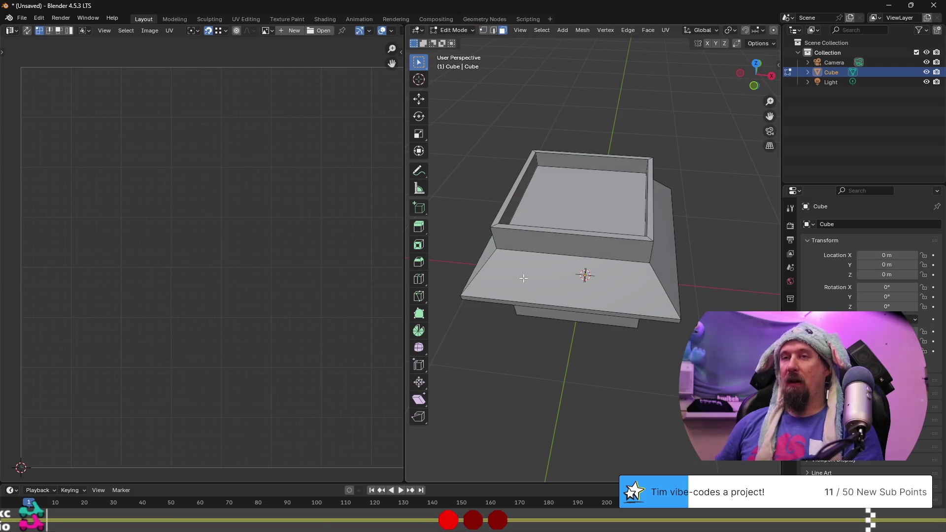
Check the roof, wall and top faces, then select the sloped face ring from below
{"action": "left_click", "coordinate": [528, 279]}
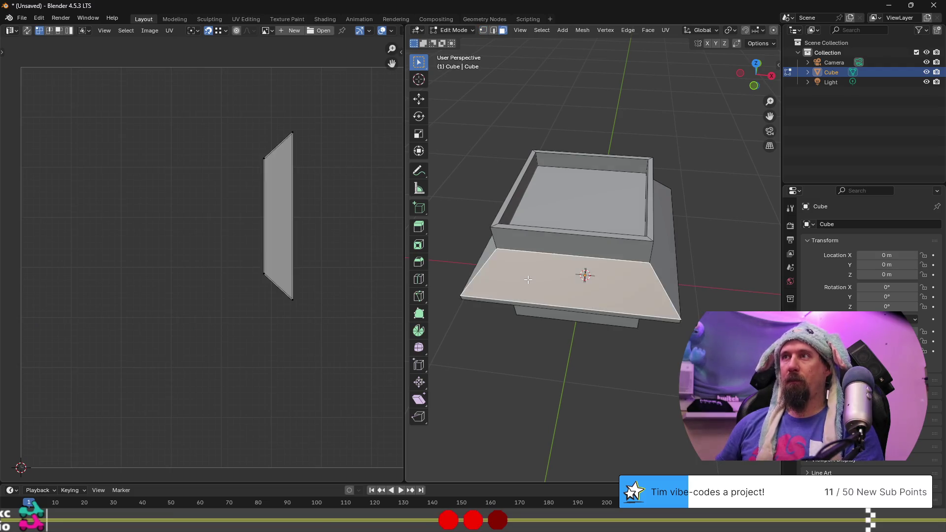
{"action": "left_click", "coordinate": [612, 242]}
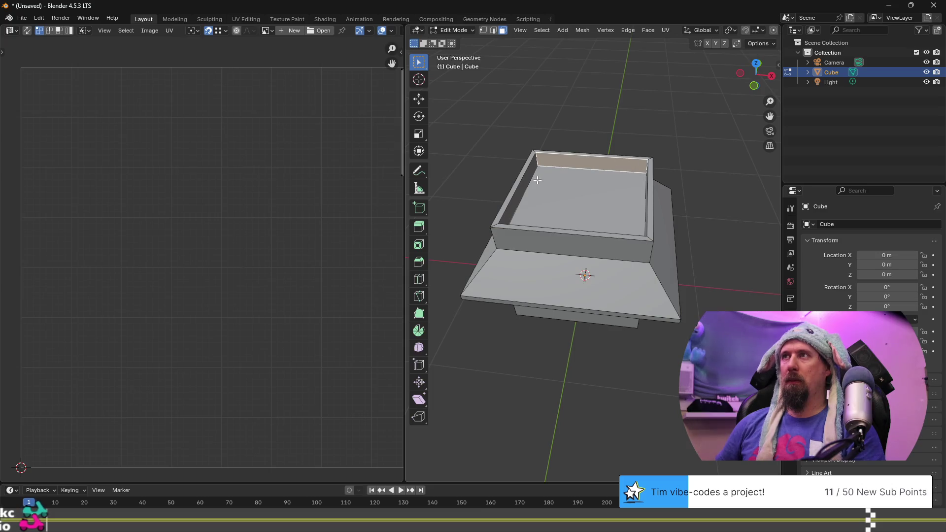
{"action": "left_click", "coordinate": [547, 195]}
{"action": "middle_click_drag", "start_coordinate": [564, 321], "coordinate": [592, 246]}
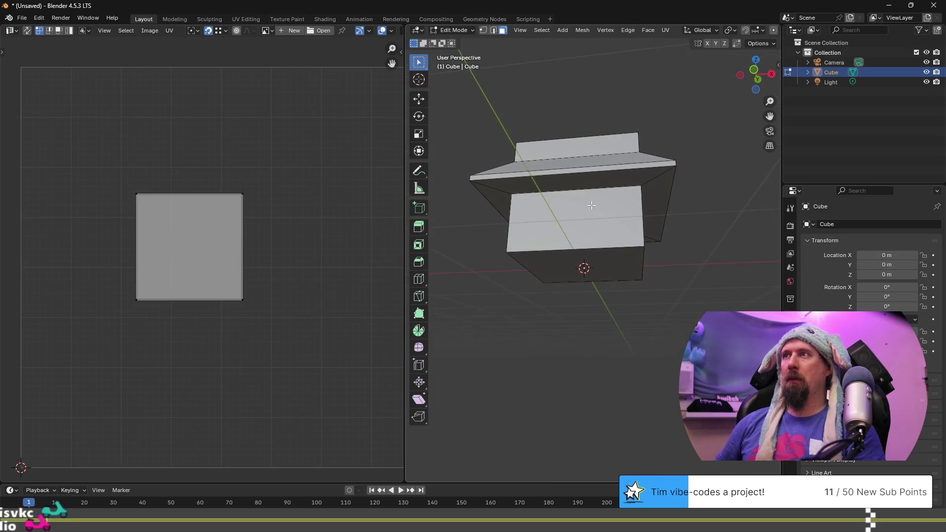
{"action": "left_click", "coordinate": [611, 212]}
{"action": "left_click", "coordinate": [622, 177]}
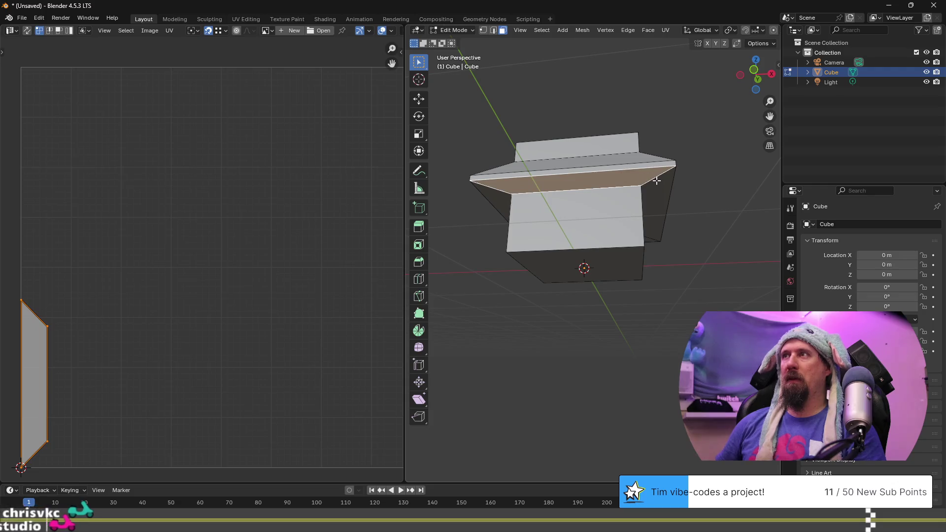
{"action": "left_click", "coordinate": [622, 178], "text": "alt"}
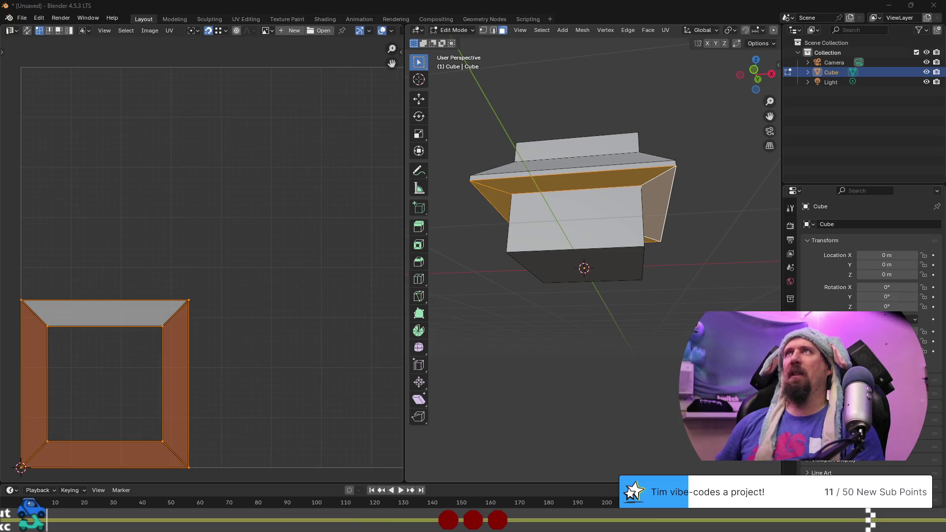
Select the frame island, then narrow the UV selection to the trapezoid face
{"action": "left_click", "coordinate": [138, 312]}
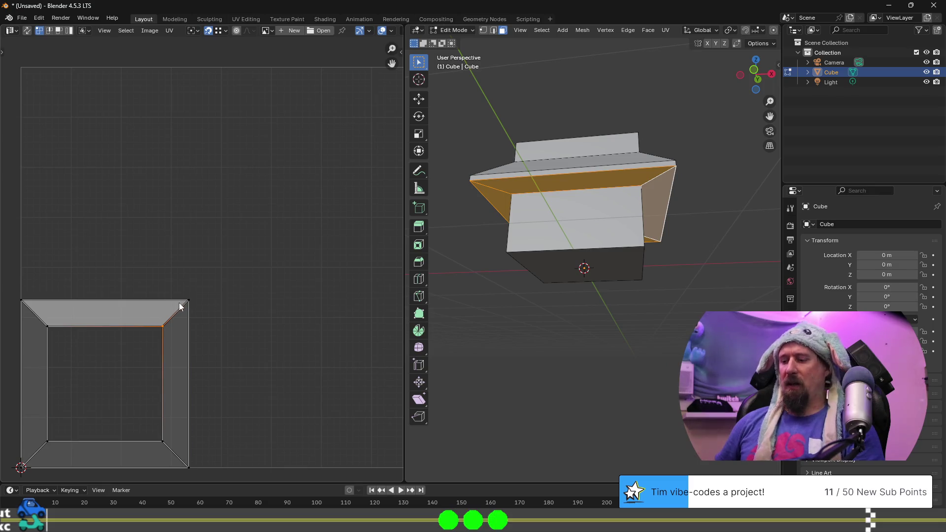
{"action": "key", "text": "l"}
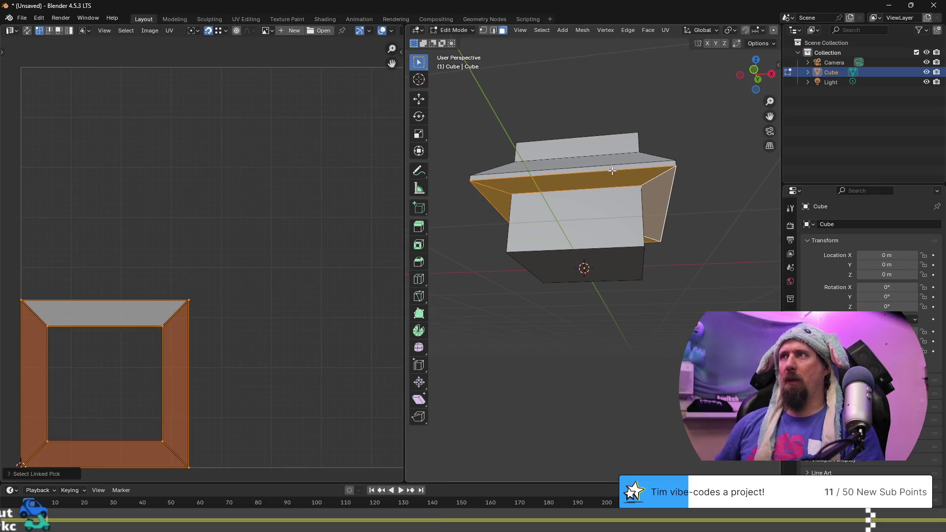
{"action": "key", "text": "a"}
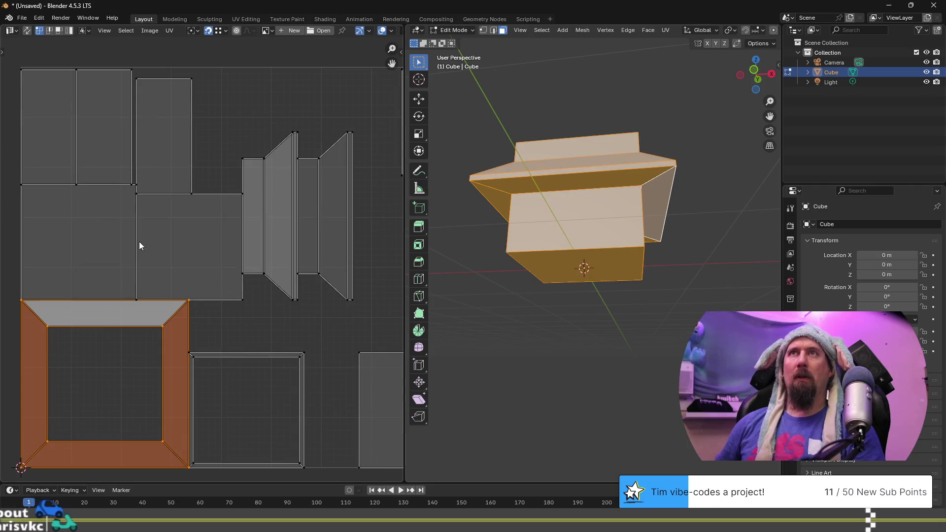
{"action": "left_click", "coordinate": [142, 321]}
{"action": "left_click", "coordinate": [157, 324]}
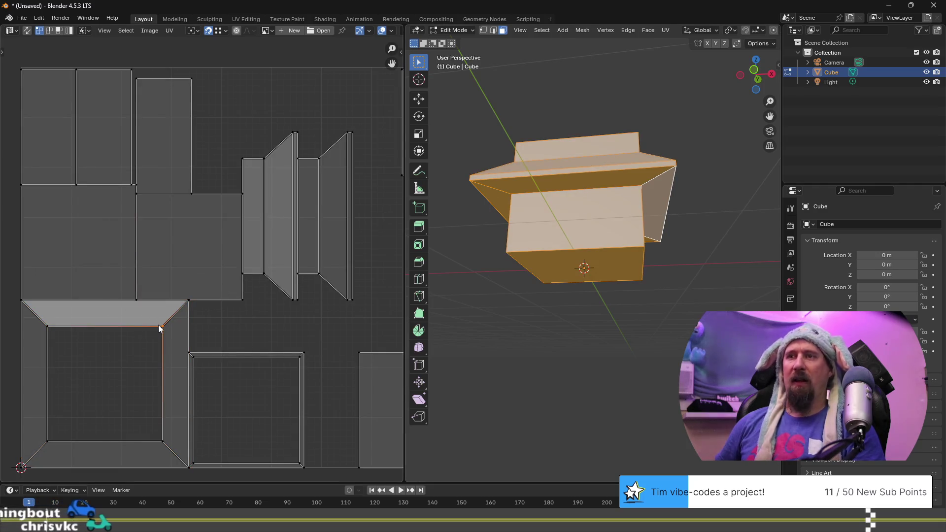
{"action": "key", "text": "l"}
{"action": "left_click", "coordinate": [161, 321]}
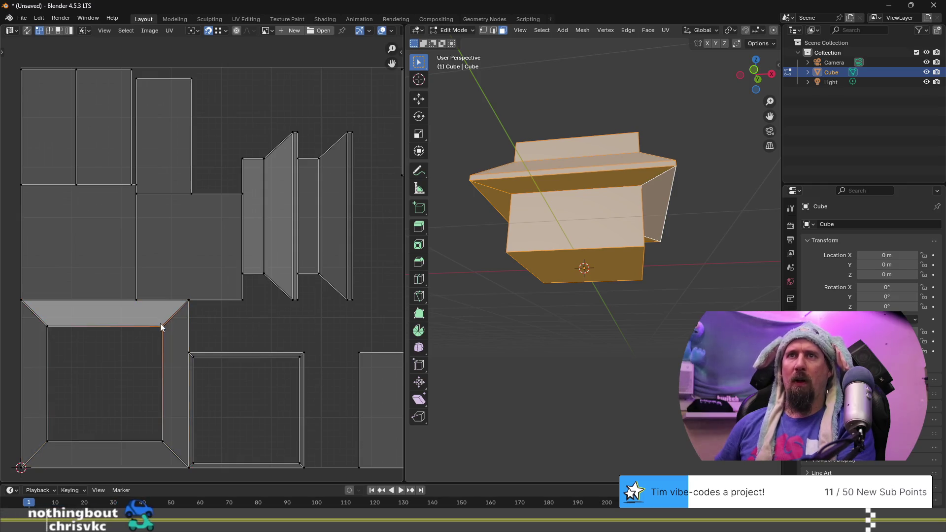
{"action": "left_click", "coordinate": [128, 317]}
{"action": "key", "text": "g"}
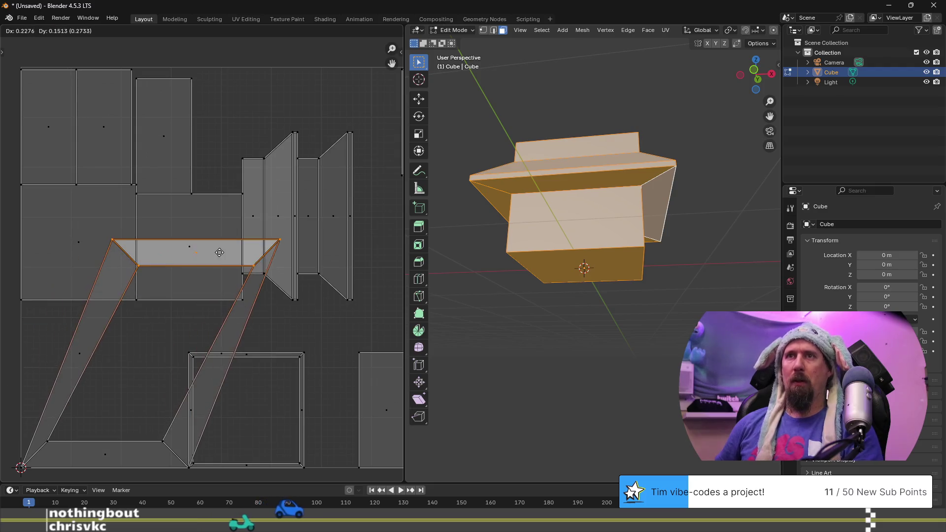
{"action": "key", "text": "Escape"}
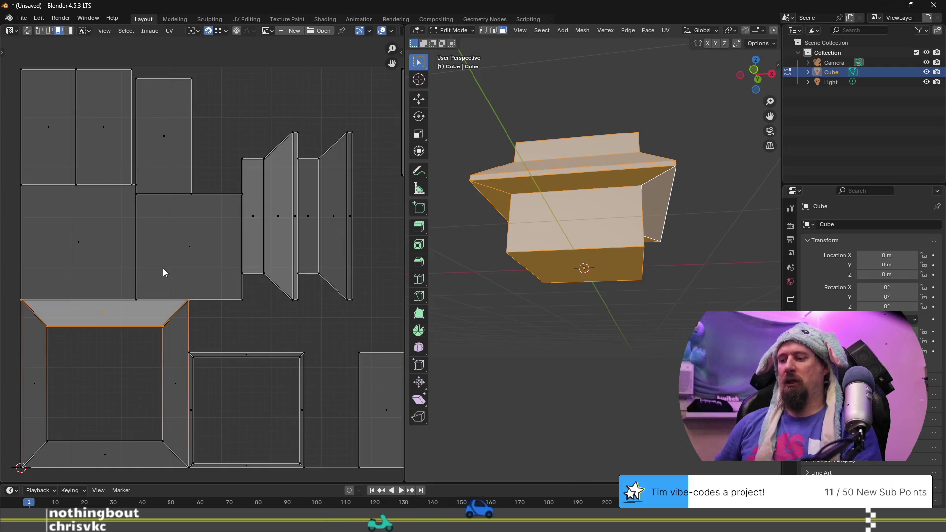
Pin the trapezoid's UV vertices, then select only the hut's bottom front face
{"action": "key", "text": "p"}
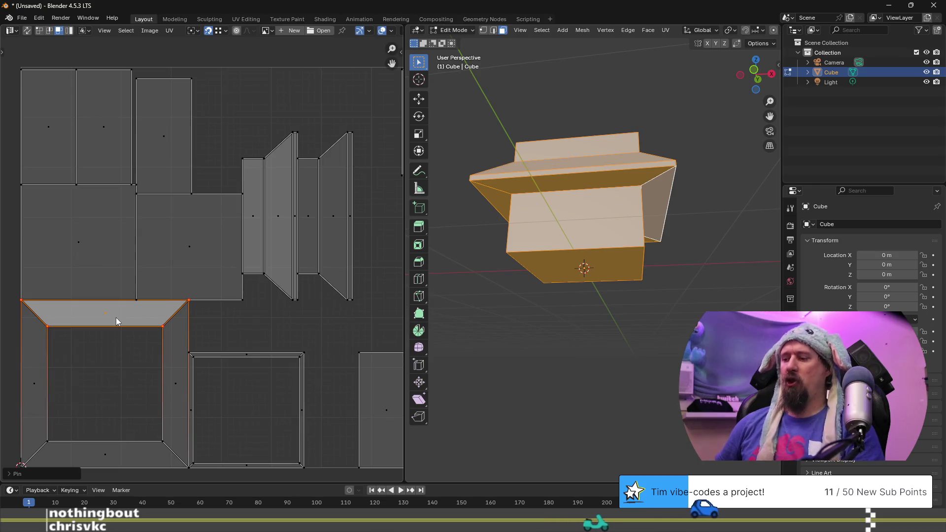
{"action": "key", "text": "shift+p"}
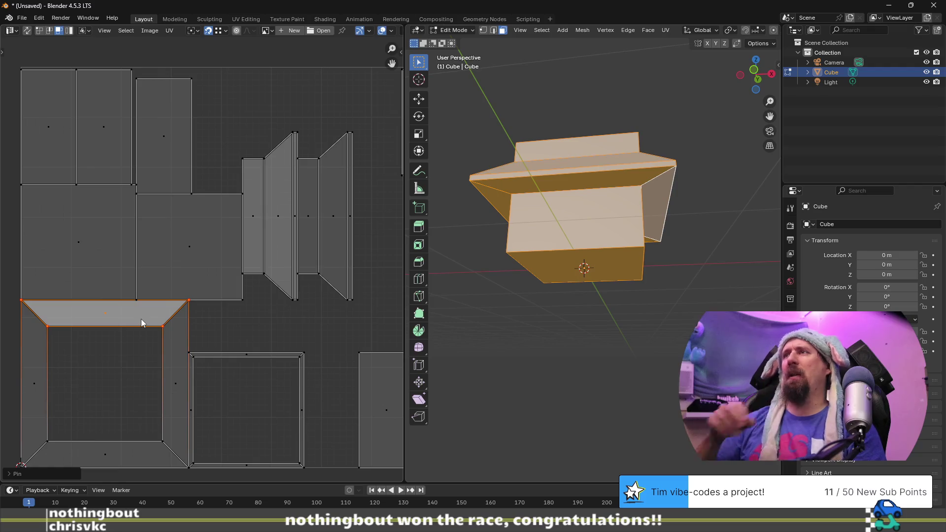
{"action": "left_click", "coordinate": [105, 240]}
{"action": "left_click", "coordinate": [608, 348]}
{"action": "left_click", "coordinate": [562, 261]}
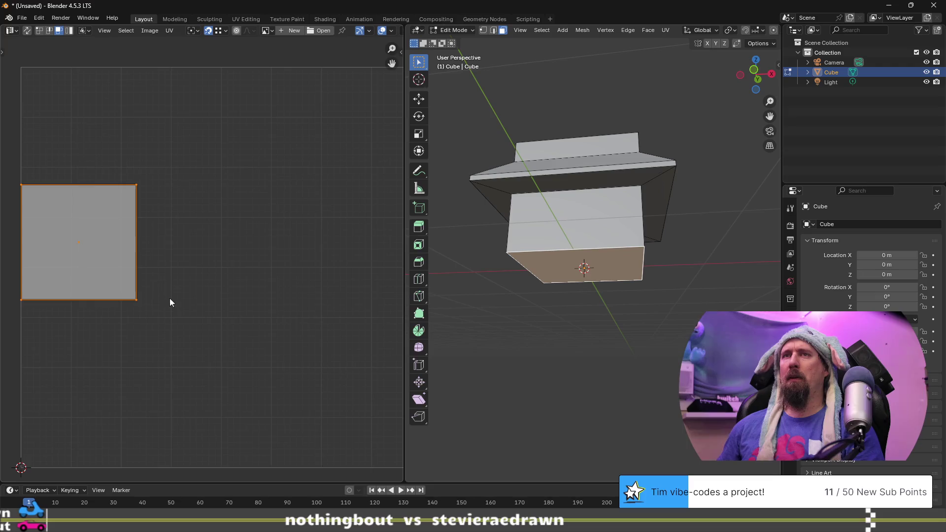
Select the left sloped roof face and extend it to the full sloped face ring
{"action": "left_click", "coordinate": [503, 193]}
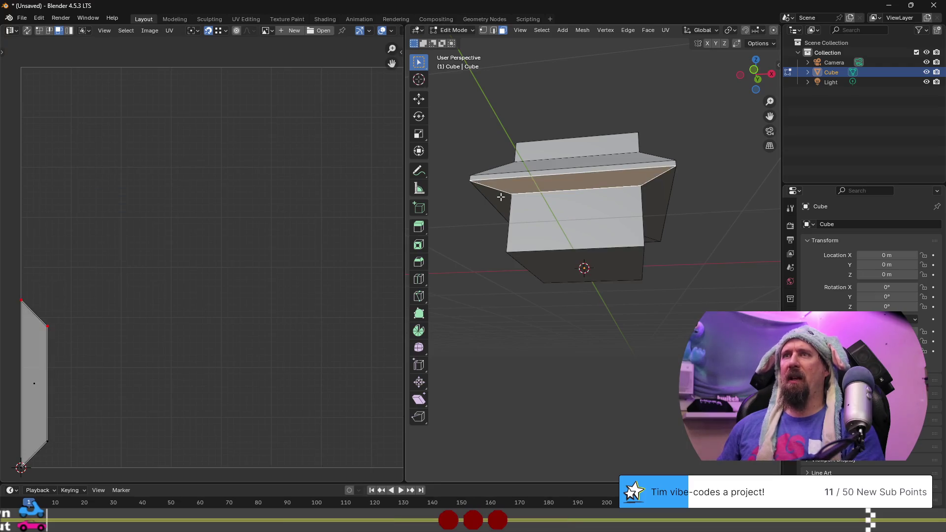
{"action": "left_click", "coordinate": [502, 197], "text": "alt"}
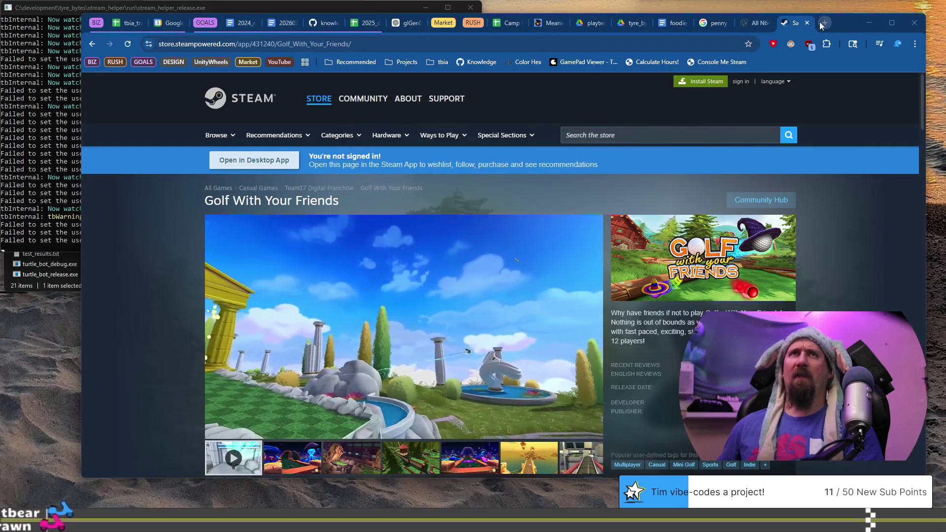
Search Google in Chrome for 'pixel fixel'
{"action": "left_click", "coordinate": [824, 23]}
{"action": "type", "text": "pi"}
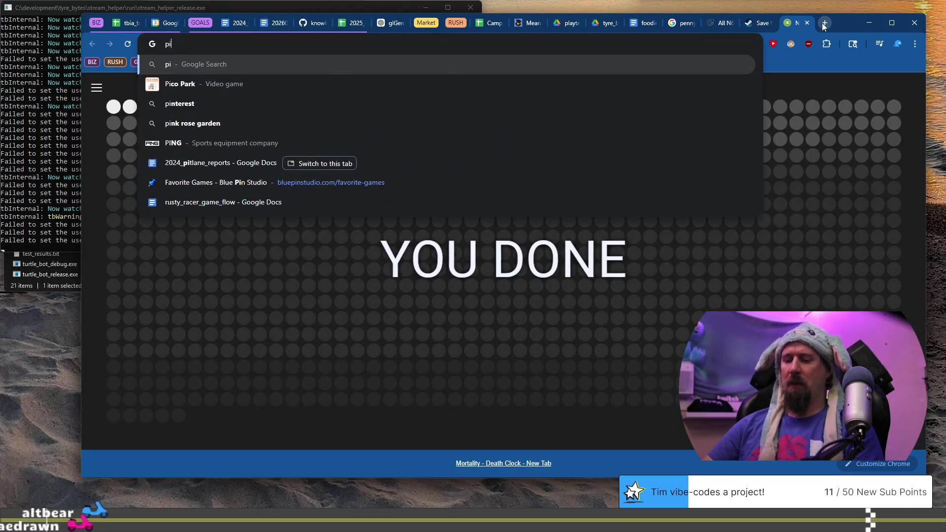
{"action": "type", "text": "xel fli"}
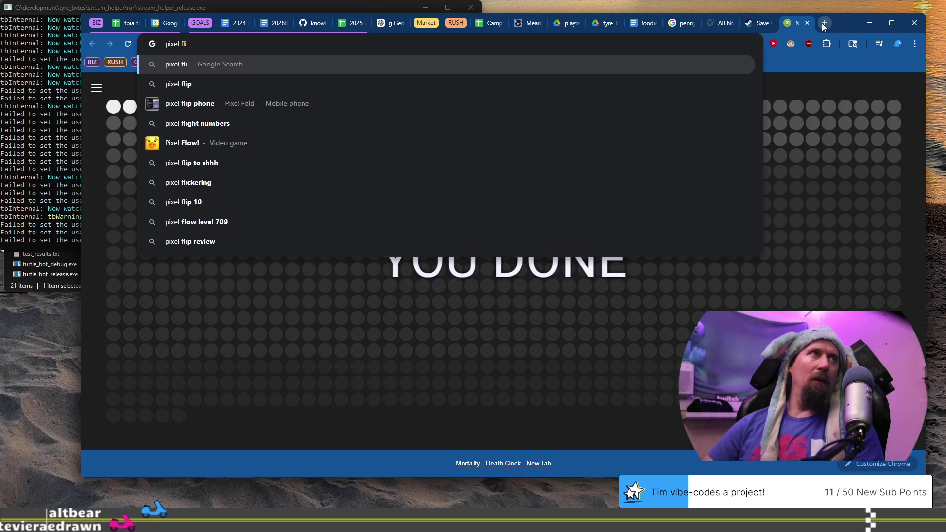
{"action": "type", "text": "xel"}
{"action": "key", "text": "Return"}
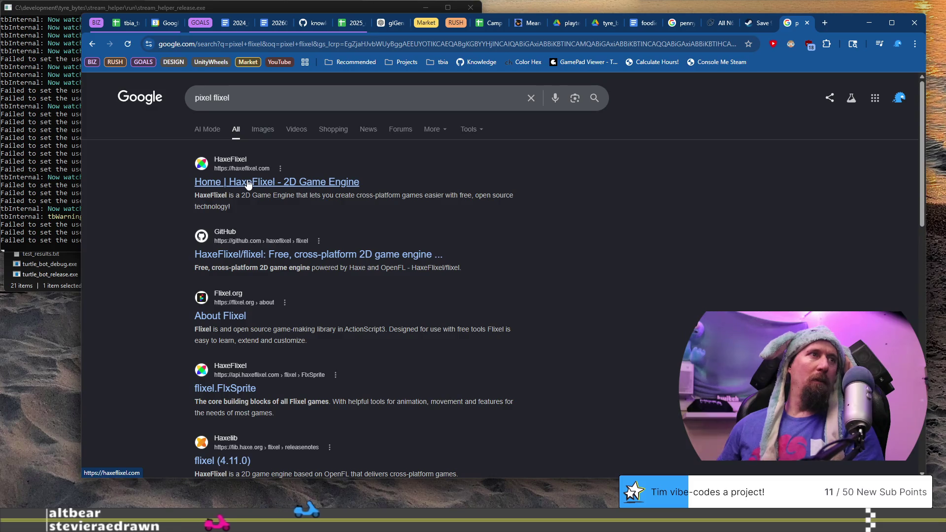
{"action": "left_click", "coordinate": [297, 90]}
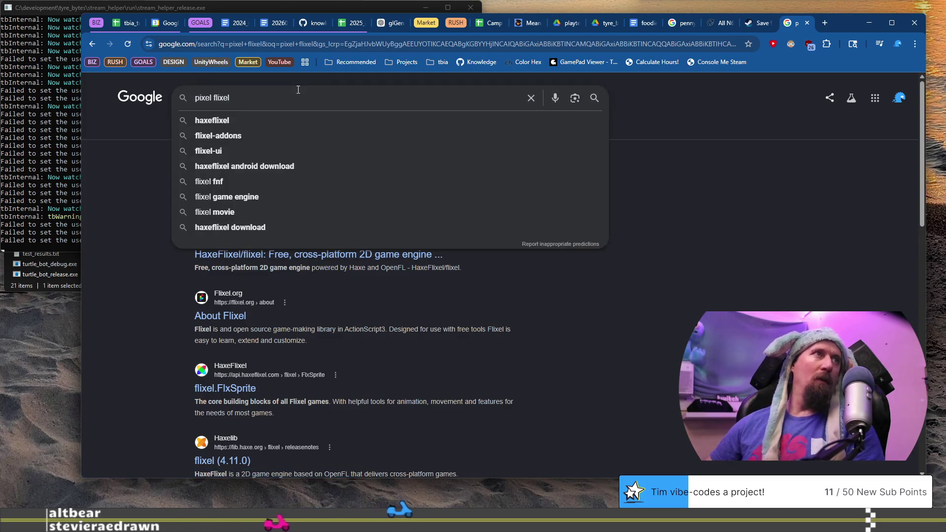
{"action": "key", "text": "Return"}
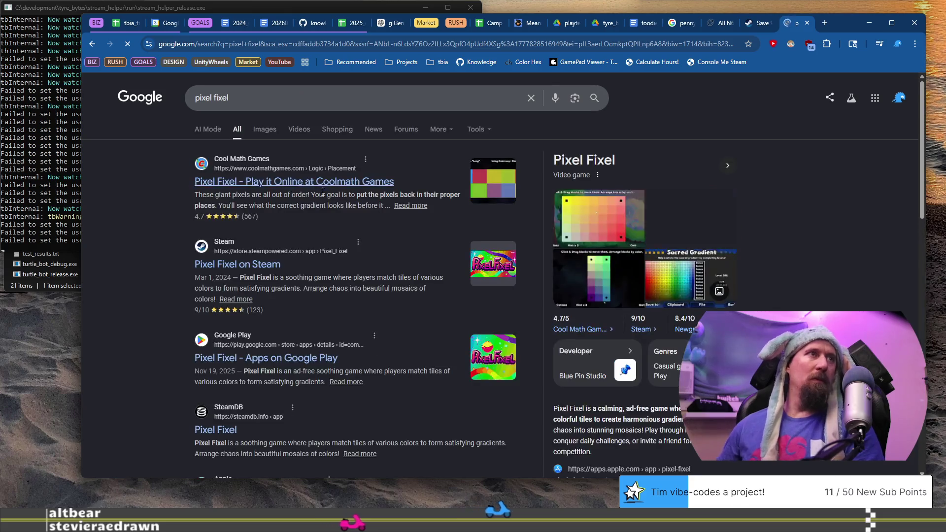
Browse the Pixel Fixel Steam store page, then close it and return to Blender
{"action": "left_click", "coordinate": [261, 265]}
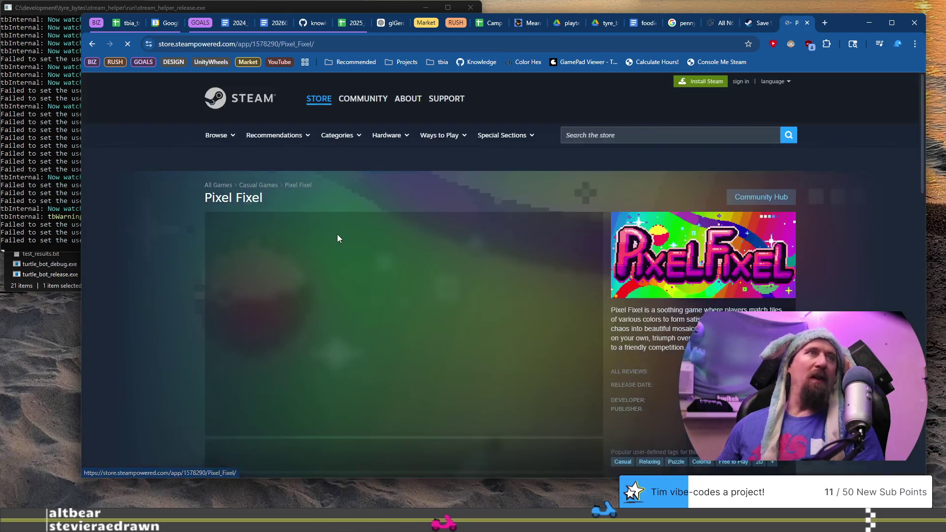
{"action": "scroll", "coordinate": [137, 279], "scroll_direction": "down", "scroll_amount": 5}
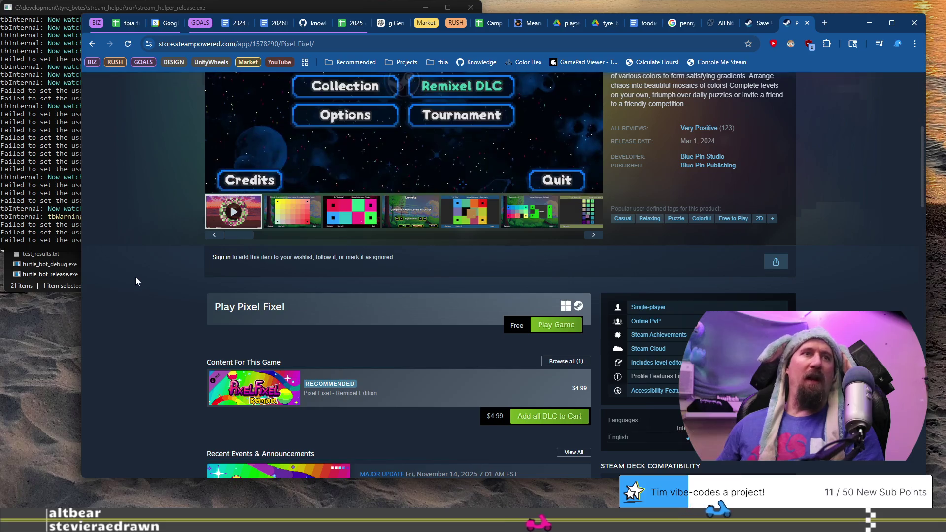
{"action": "scroll", "coordinate": [135, 277], "scroll_direction": "up", "scroll_amount": 1}
{"action": "scroll", "coordinate": [135, 277], "scroll_direction": "up", "scroll_amount": 2}
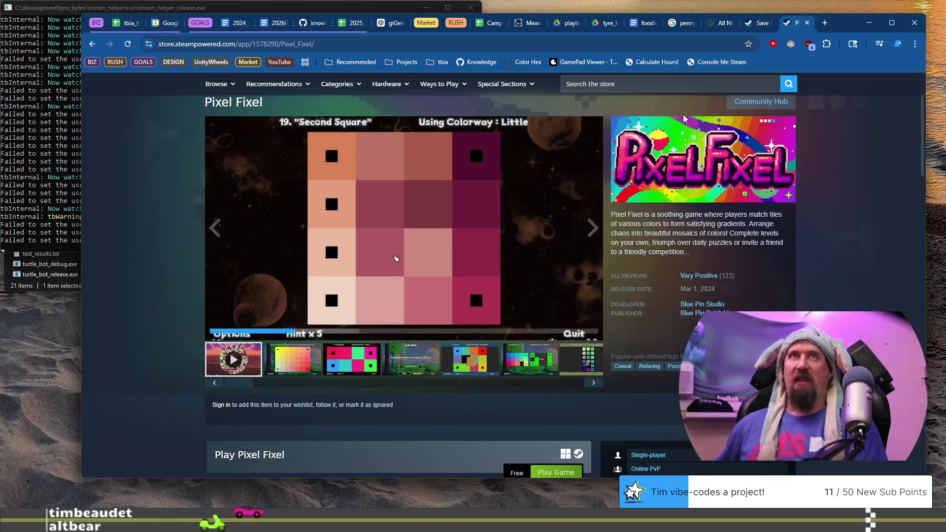
{"action": "left_click", "coordinate": [807, 27]}
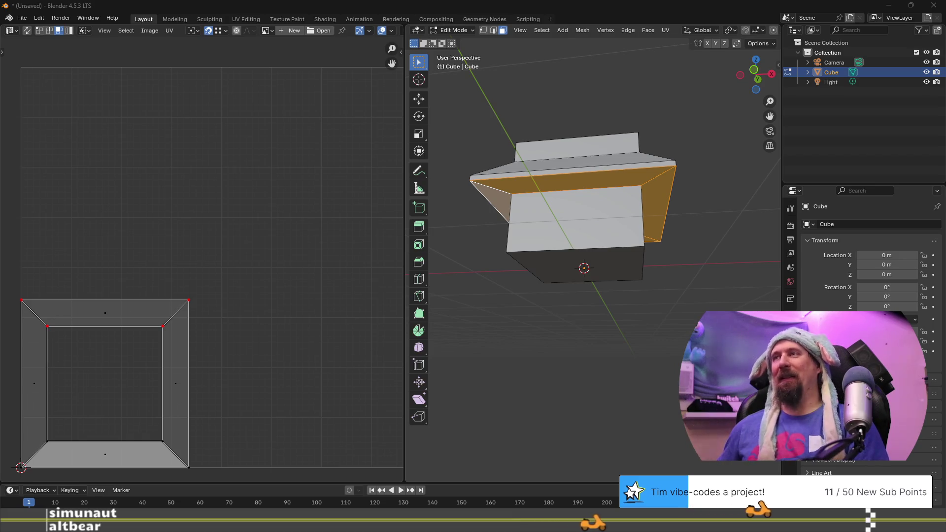
{"action": "mouse_move", "coordinate": [616, 207]}
{"action": "middle_mouse_down"}
{"action": "mouse_move", "coordinate": [646, 275]}
{"action": "mouse_move", "coordinate": [591, 192]}
{"action": "mouse_move", "coordinate": [573, 207]}
{"action": "middle_mouse_up"}
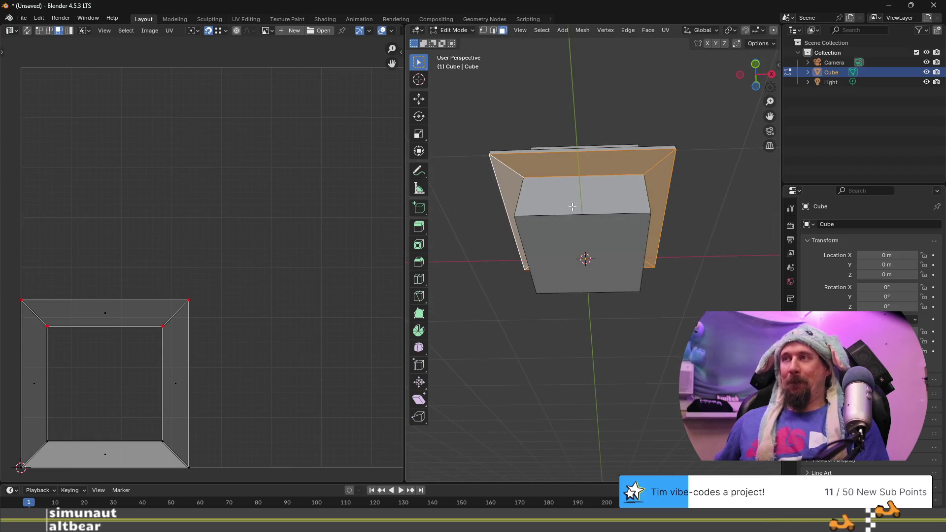
{"action": "scroll", "coordinate": [589, 200], "scroll_direction": "up", "scroll_amount": 1}
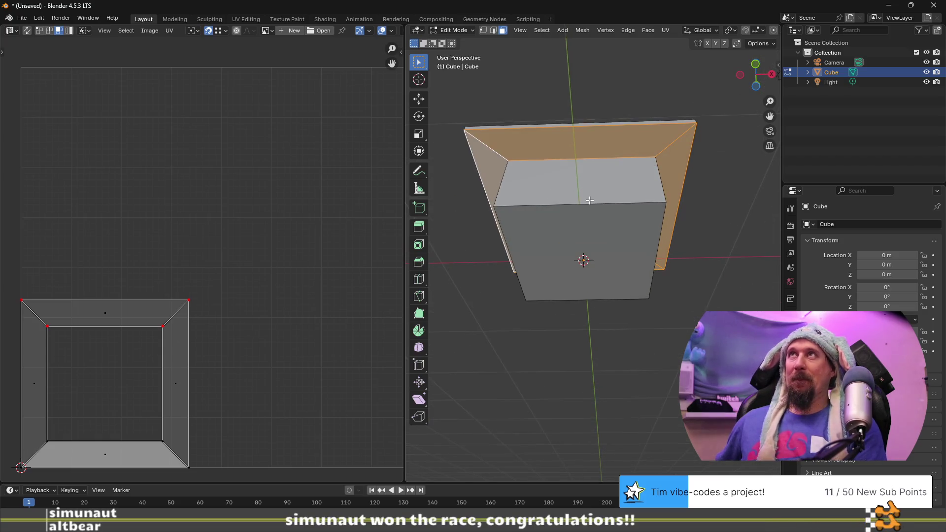
{"action": "middle_click_drag", "start_coordinate": [587, 161], "coordinate": [612, 208], "text": "shift"}
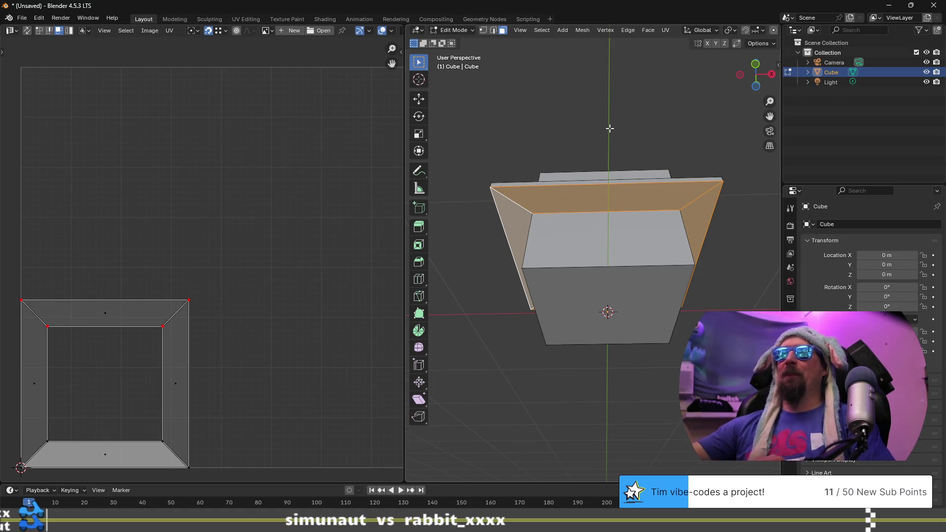
{"action": "middle_click_drag", "start_coordinate": [639, 198], "coordinate": [613, 247]}
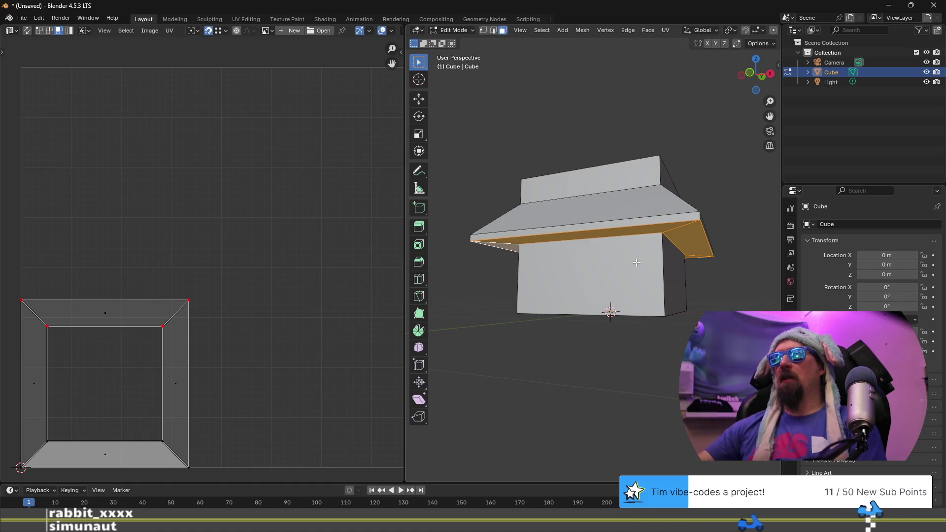
{"action": "mouse_move", "coordinate": [552, 299]}
{"action": "middle_mouse_down"}
{"action": "mouse_move", "coordinate": [501, 286]}
{"action": "mouse_move", "coordinate": [542, 296]}
{"action": "mouse_move", "coordinate": [581, 284]}
{"action": "mouse_move", "coordinate": [574, 254]}
{"action": "mouse_move", "coordinate": [594, 248]}
{"action": "mouse_move", "coordinate": [635, 296]}
{"action": "mouse_move", "coordinate": [656, 297]}
{"action": "mouse_move", "coordinate": [608, 311]}
{"action": "mouse_move", "coordinate": [600, 359]}
{"action": "mouse_move", "coordinate": [583, 362]}
{"action": "mouse_move", "coordinate": [536, 335]}
{"action": "mouse_move", "coordinate": [519, 237]}
{"action": "middle_mouse_up"}
Separate the bottom face and the inner floor face into their own objects
{"action": "left_click", "coordinate": [622, 290]}
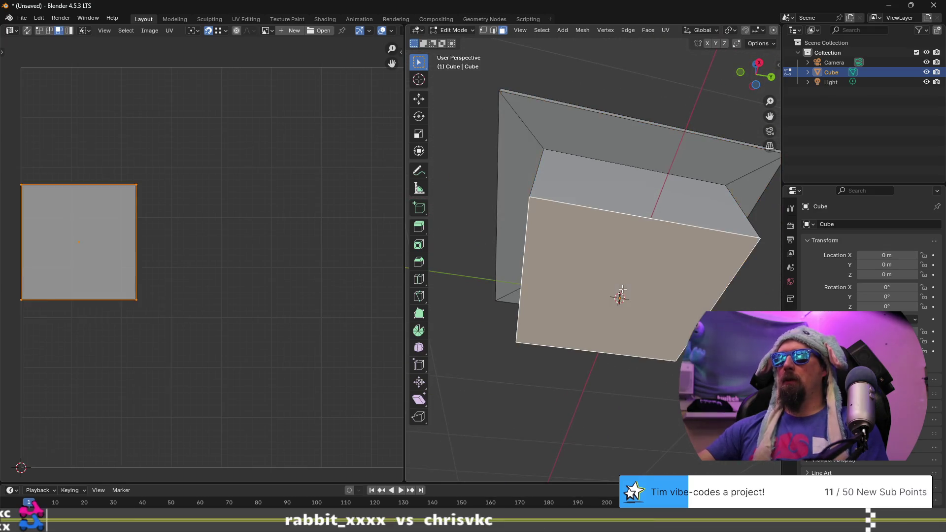
{"action": "key", "text": "p"}
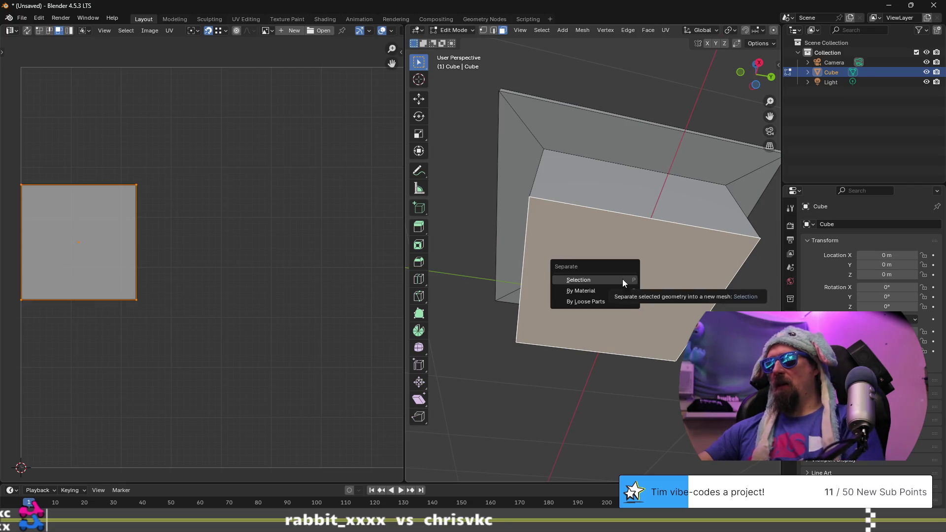
{"action": "left_click", "coordinate": [622, 279]}
{"action": "mouse_move", "coordinate": [622, 294]}
{"action": "middle_mouse_down"}
{"action": "mouse_move", "coordinate": [635, 282]}
{"action": "mouse_move", "coordinate": [618, 388]}
{"action": "middle_mouse_up"}
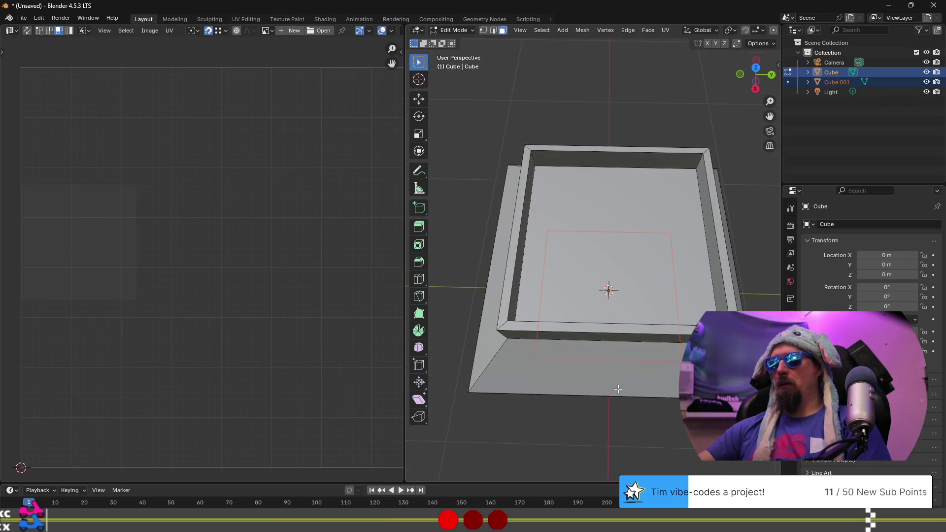
{"action": "left_click", "coordinate": [611, 235]}
{"action": "key", "text": "p"}
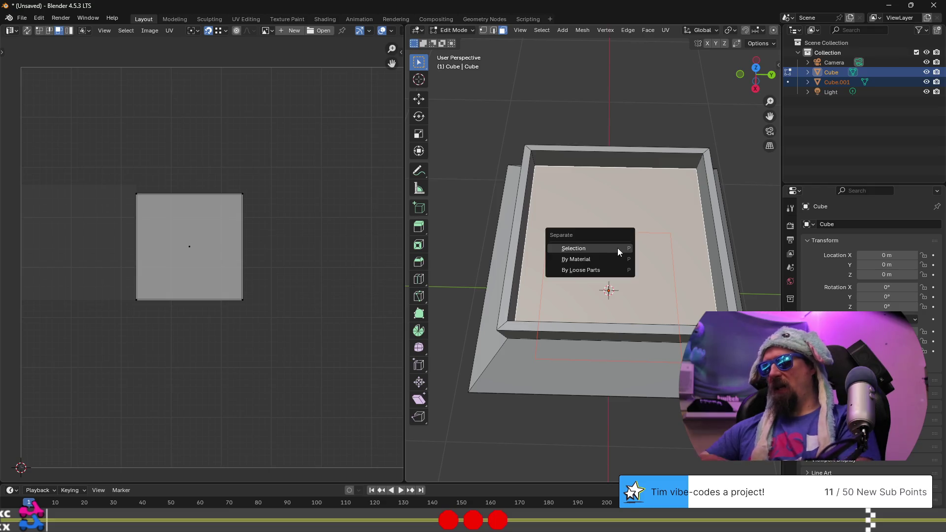
{"action": "left_click", "coordinate": [617, 248]}
Select the front outer wall, then the whole mesh, then a single sloped roof face
{"action": "mouse_move", "coordinate": [617, 247]}
{"action": "middle_mouse_down"}
{"action": "mouse_move", "coordinate": [611, 291]}
{"action": "mouse_move", "coordinate": [588, 260]}
{"action": "middle_mouse_up"}
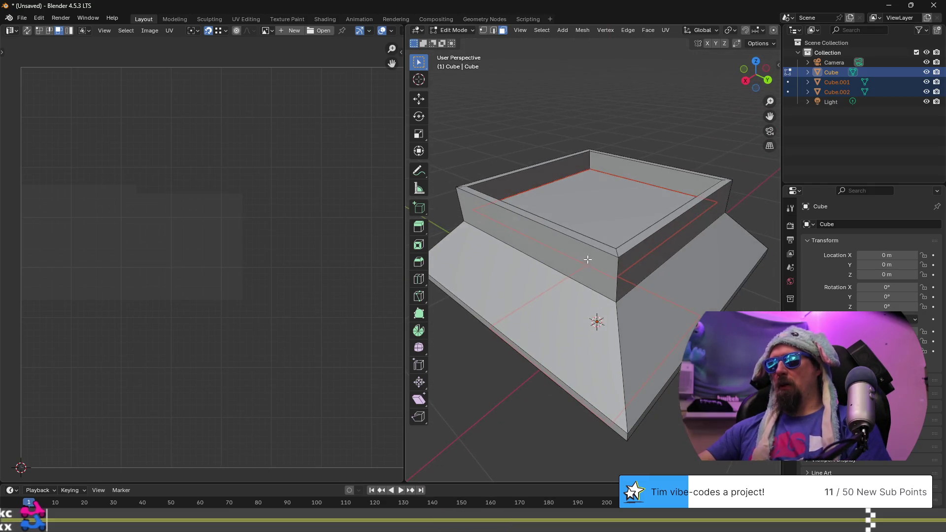
{"action": "left_click", "coordinate": [610, 270]}
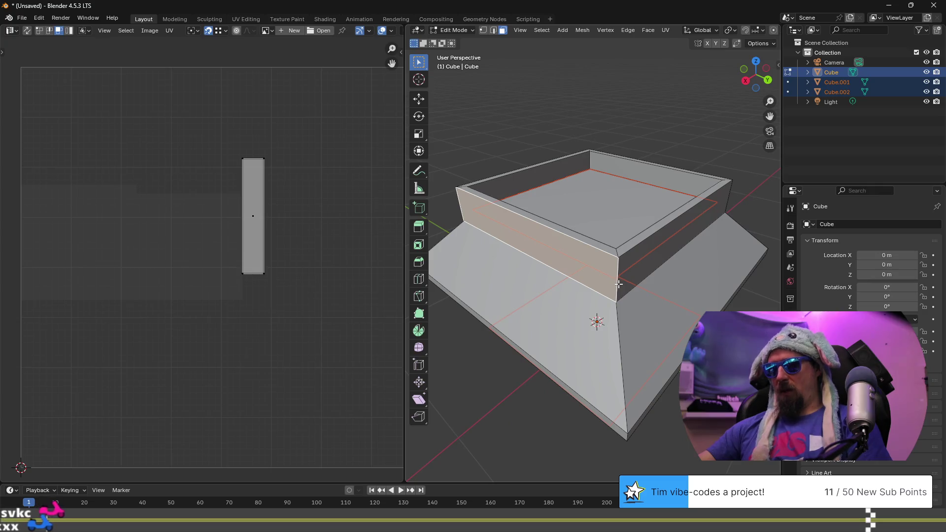
{"action": "key", "text": "a"}
{"action": "left_click", "coordinate": [570, 250]}
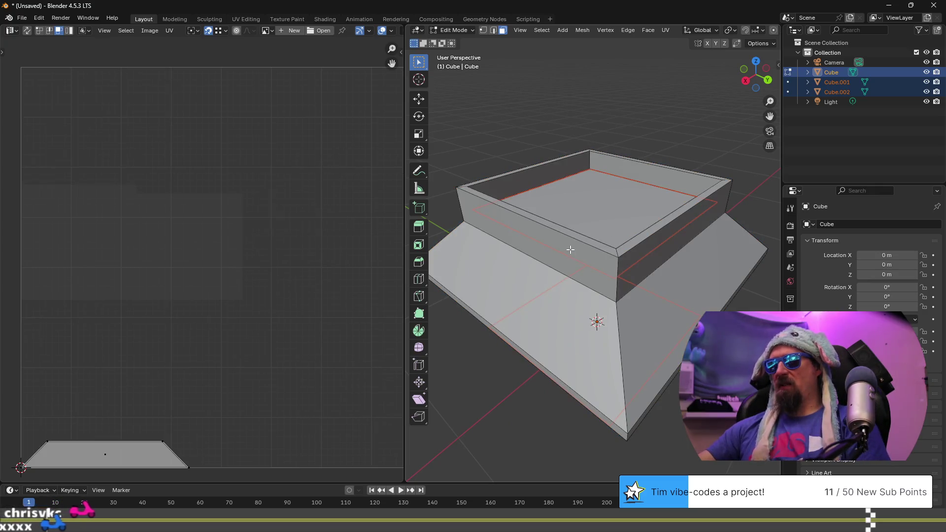
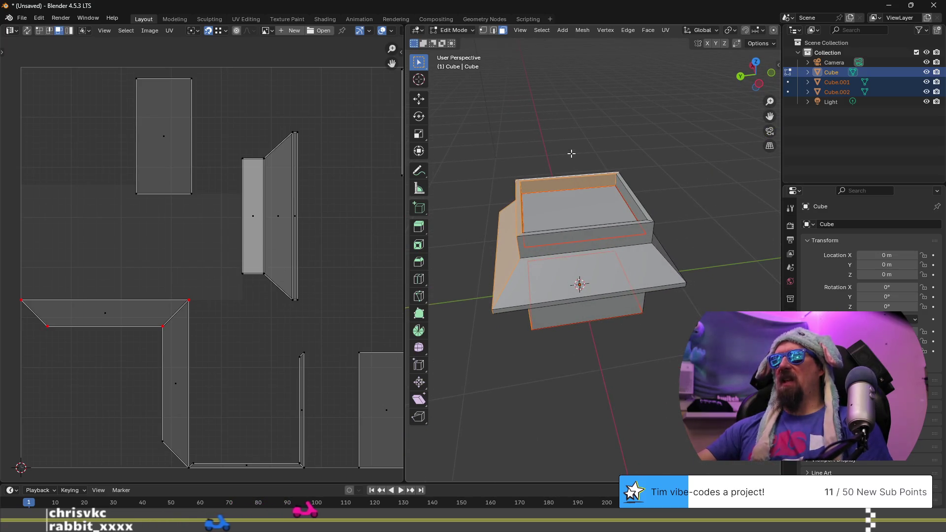
Select the box's front face loops and delete them as faces, leaving a partial shell
{"action": "left_click", "coordinate": [632, 200], "text": "alt"}
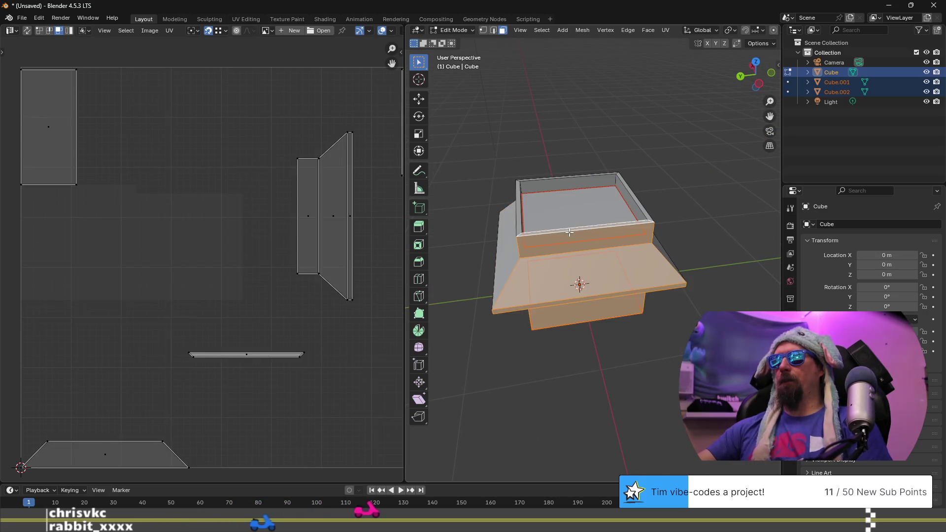
{"action": "left_click", "coordinate": [632, 201], "text": "alt+shift"}
{"action": "key", "text": "x"}
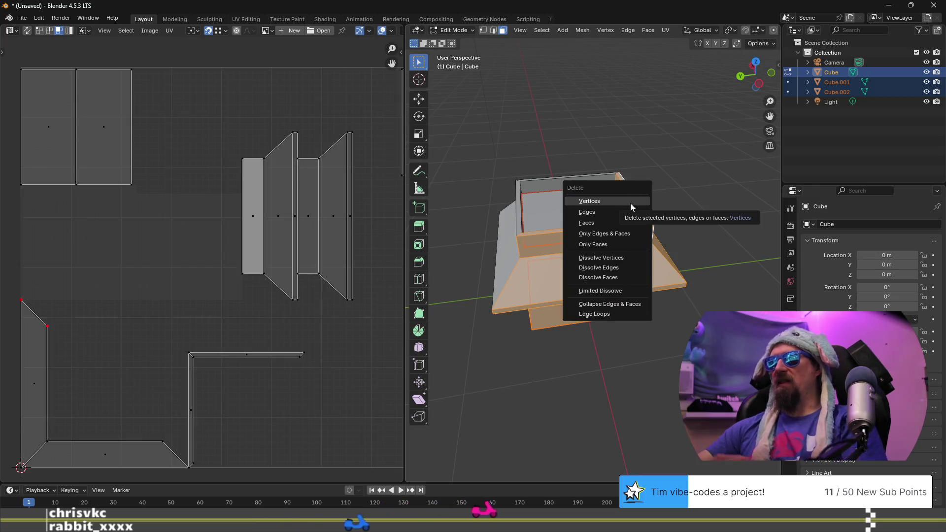
{"action": "left_click", "coordinate": [609, 226]}
{"action": "mouse_move", "coordinate": [609, 225]}
{"action": "middle_mouse_down"}
{"action": "mouse_move", "coordinate": [649, 195]}
{"action": "mouse_move", "coordinate": [591, 301]}
{"action": "mouse_move", "coordinate": [576, 294]}
{"action": "mouse_move", "coordinate": [640, 236]}
{"action": "mouse_move", "coordinate": [607, 251]}
{"action": "middle_mouse_up"}
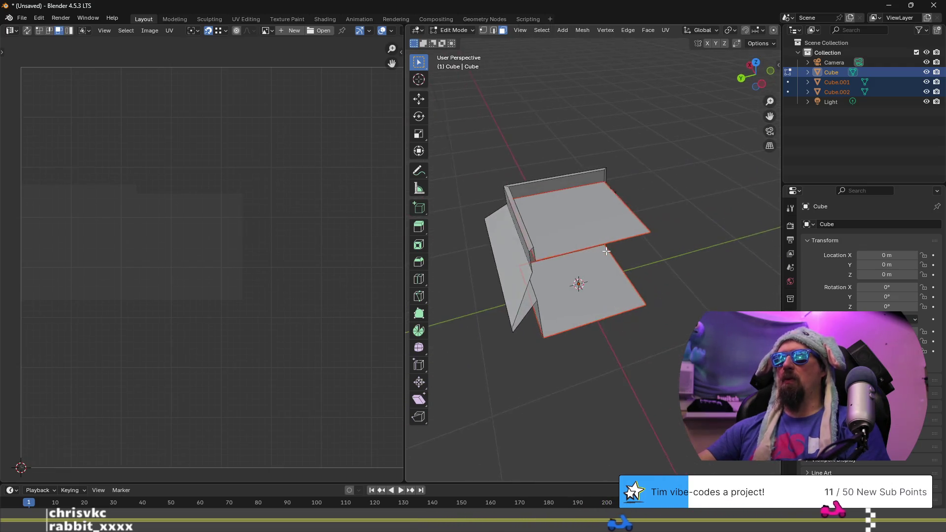
{"action": "mouse_move", "coordinate": [567, 219]}
{"action": "middle_mouse_down"}
{"action": "mouse_move", "coordinate": [568, 242]}
{"action": "mouse_move", "coordinate": [650, 265]}
{"action": "middle_mouse_up"}
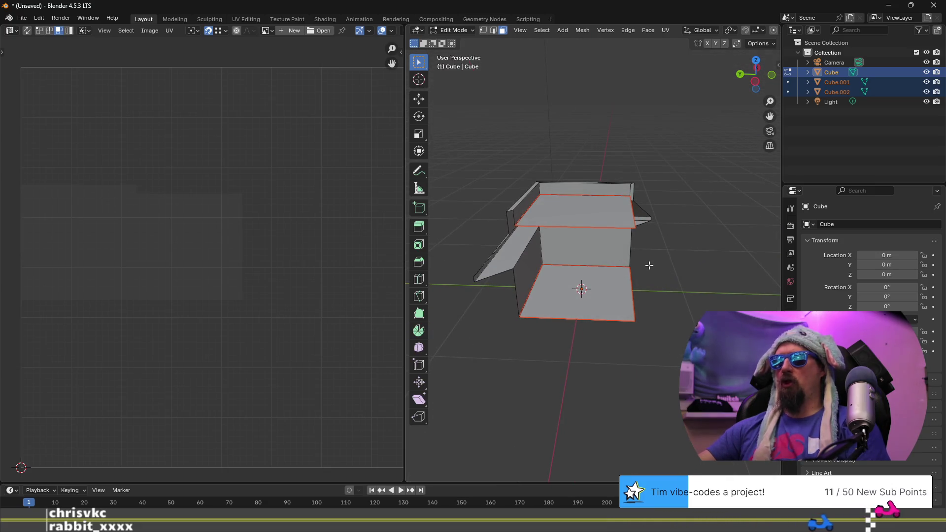
{"action": "key", "text": "shift+a"}
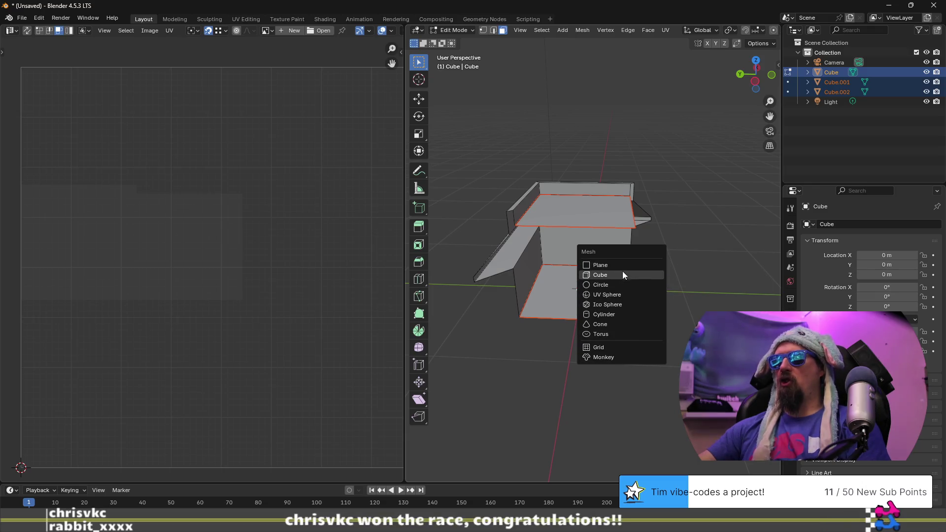
Back in Object Mode, add a Plain Axes Empty at the world origin
{"action": "key", "text": "Escape"}
{"action": "key", "text": "Tab"}
{"action": "key", "text": "shift+a"}
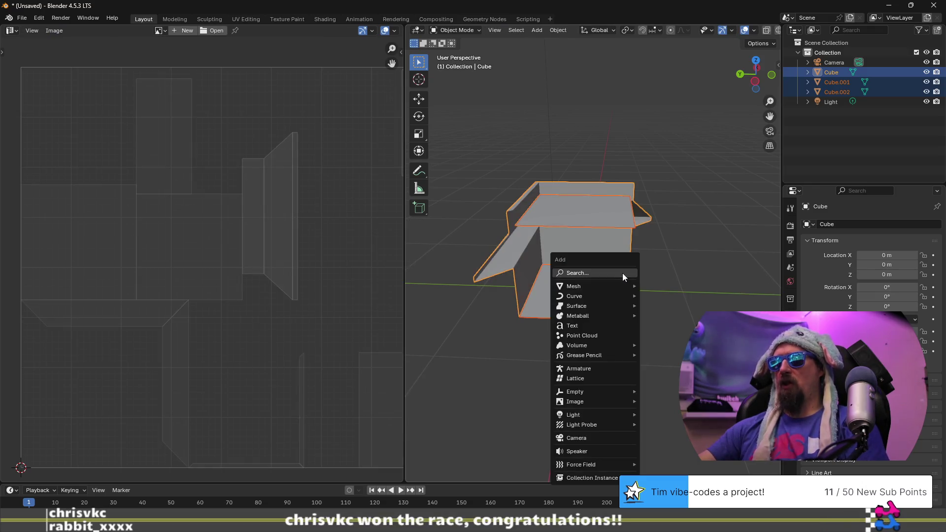
{"action": "mouse_move", "coordinate": [613, 287]}
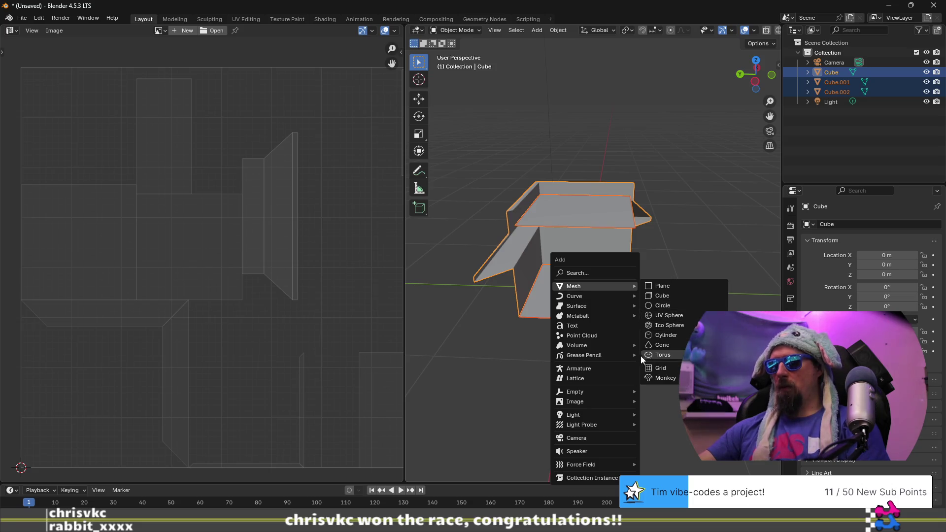
{"action": "mouse_move", "coordinate": [609, 392]}
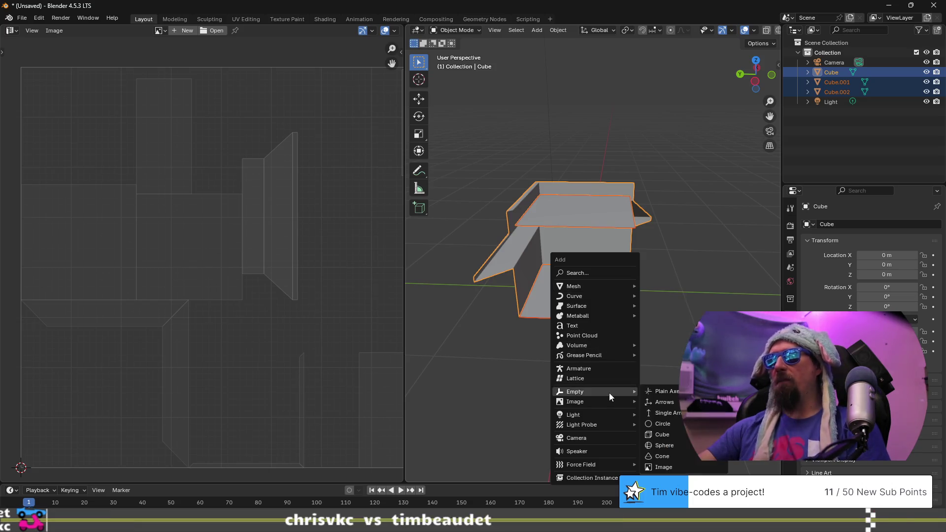
{"action": "left_click", "coordinate": [663, 391]}
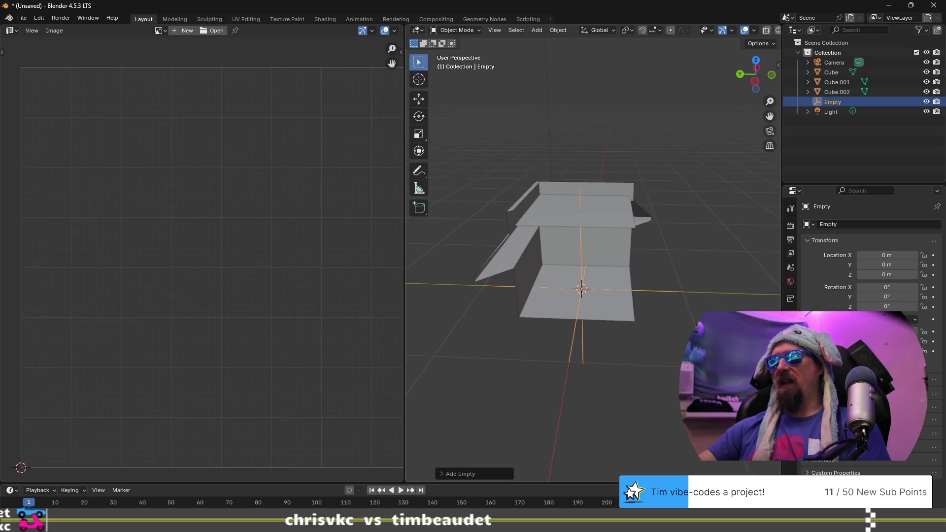
Rotate the Empty 90° around the Z axis, then reselect the Cube
{"action": "key", "text": "r"}
{"action": "key", "text": "z"}
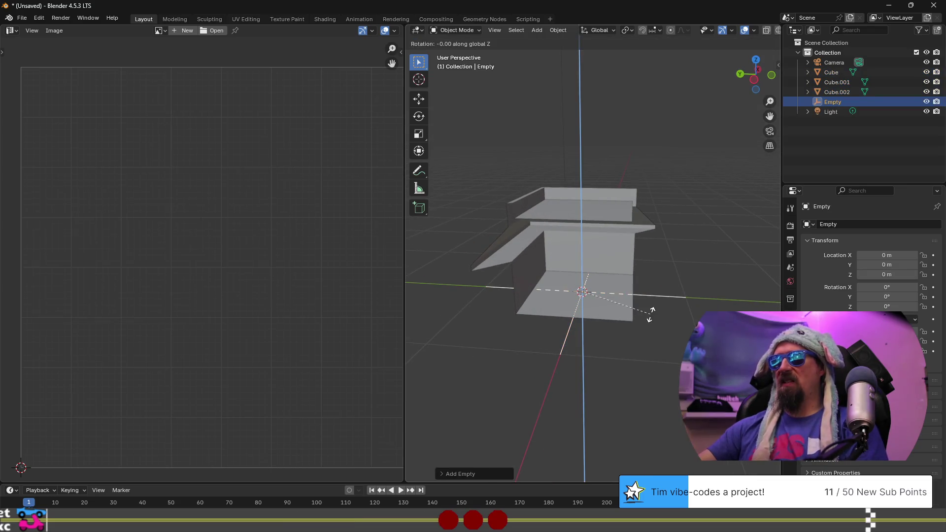
{"action": "key", "text": "Return"}
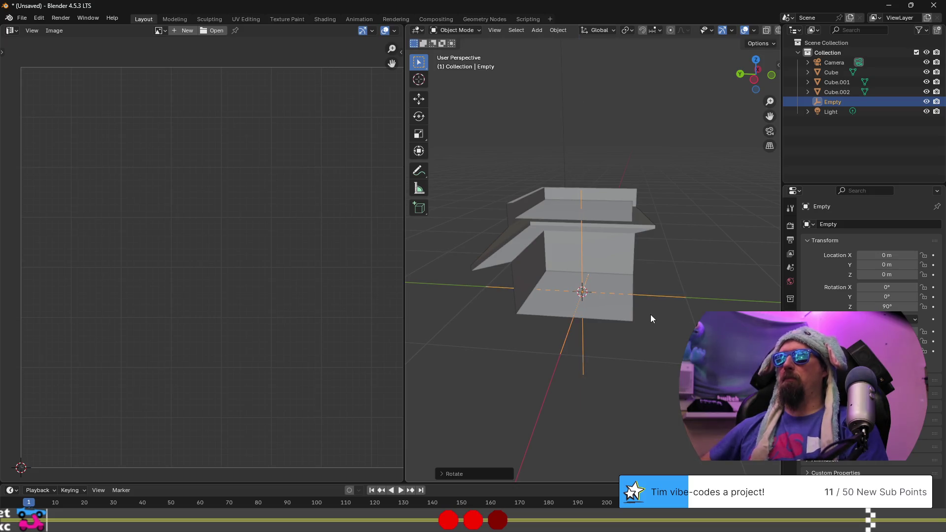
{"action": "mouse_move", "coordinate": [589, 291]}
{"action": "middle_mouse_down"}
{"action": "mouse_move", "coordinate": [529, 291]}
{"action": "mouse_move", "coordinate": [581, 253]}
{"action": "mouse_move", "coordinate": [575, 304]}
{"action": "middle_mouse_up"}
{"action": "left_click", "coordinate": [529, 291]}
In Edit Mode, duplicate the whole Cube mesh in place and delete the chosen faces
{"action": "key", "text": "Tab"}
{"action": "left_click", "coordinate": [525, 284]}
{"action": "key", "text": "a"}
{"action": "mouse_move", "coordinate": [562, 269]}
{"action": "middle_mouse_down"}
{"action": "mouse_move", "coordinate": [601, 281]}
{"action": "mouse_move", "coordinate": [622, 330]}
{"action": "middle_mouse_up"}
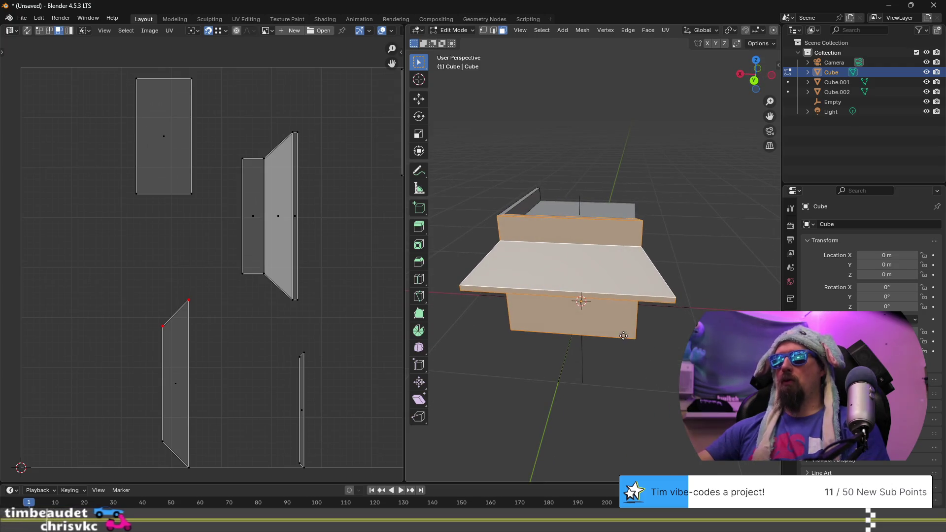
{"action": "key", "text": "shift+d"}
{"action": "right_click", "coordinate": [714, 189]}
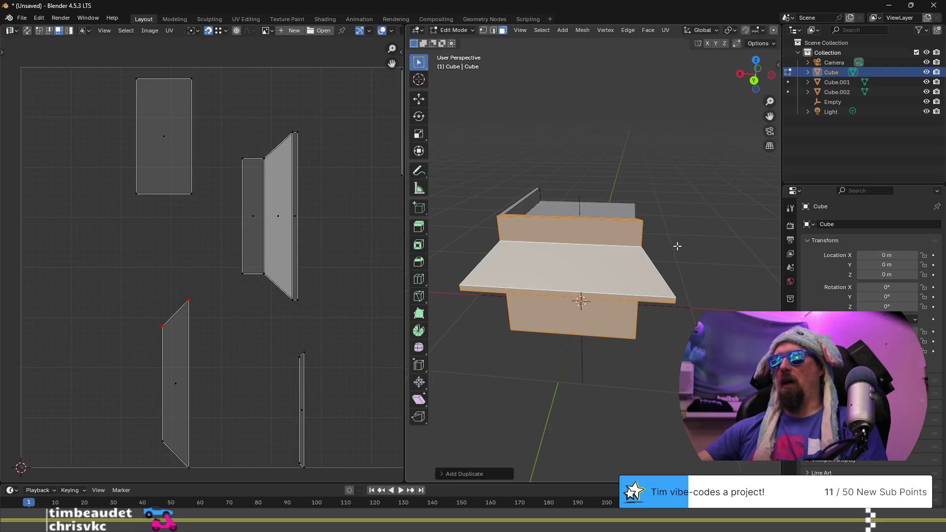
{"action": "key", "text": "x"}
{"action": "left_click", "coordinate": [670, 261]}
Separate the selected geometry into the new object Cube.003 and select it in Object Mode
{"action": "left_click", "coordinate": [604, 246]}
{"action": "key", "text": "a"}
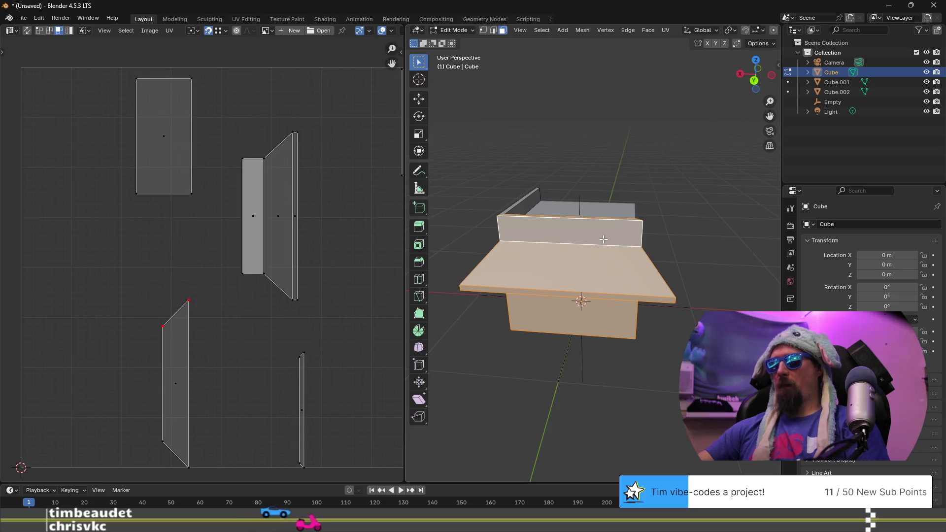
{"action": "key", "text": "p"}
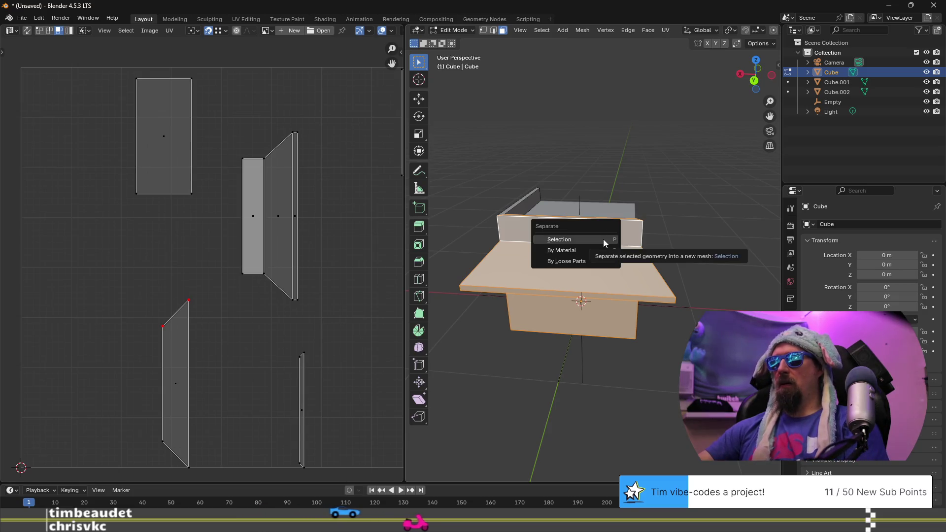
{"action": "left_click", "coordinate": [603, 238]}
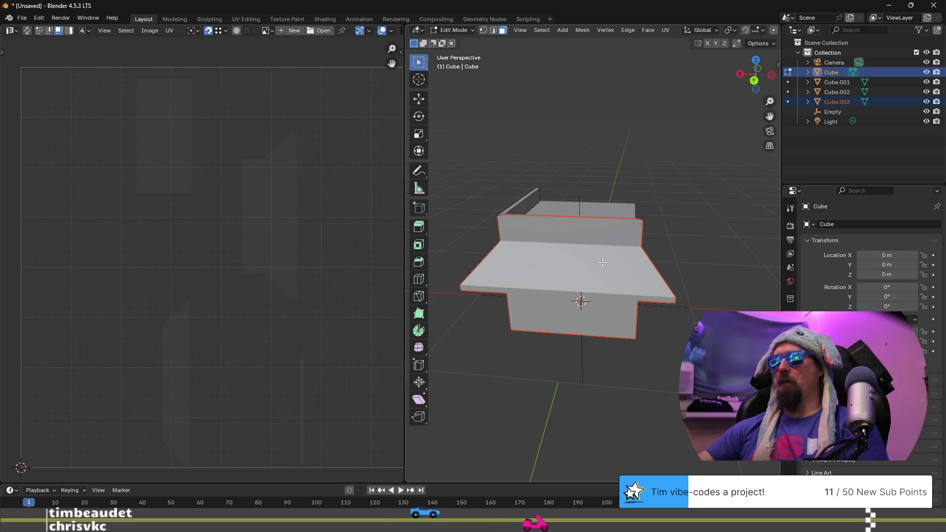
{"action": "key", "text": "Tab"}
{"action": "left_click", "coordinate": [597, 266]}
{"action": "mouse_move", "coordinate": [601, 276]}
{"action": "middle_mouse_down"}
{"action": "mouse_move", "coordinate": [536, 241]}
{"action": "mouse_move", "coordinate": [490, 276]}
{"action": "mouse_move", "coordinate": [542, 270]}
{"action": "middle_mouse_up"}
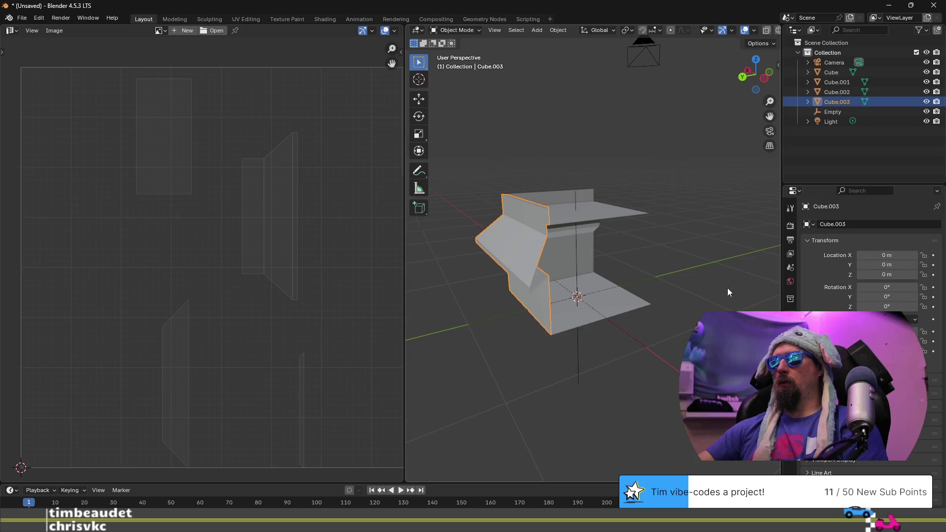
{"action": "left_click", "coordinate": [790, 329]}
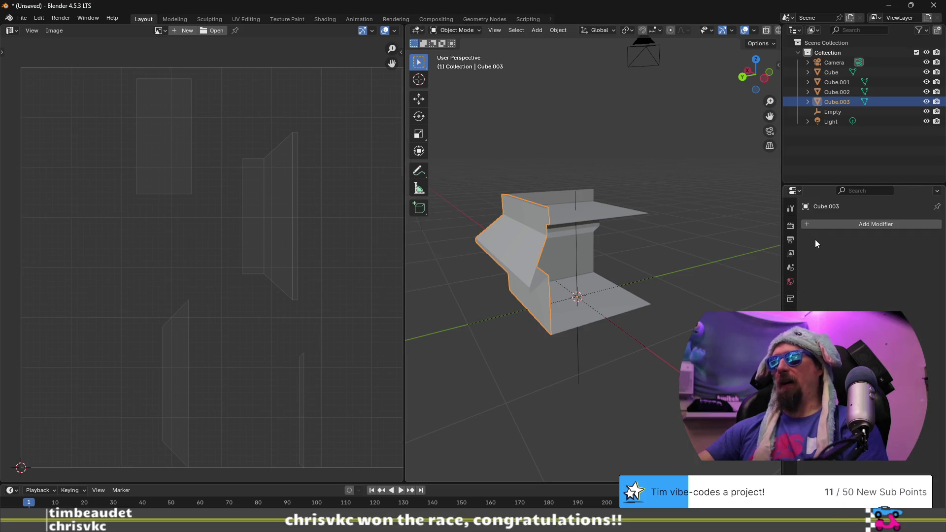
{"action": "left_click", "coordinate": [820, 223]}
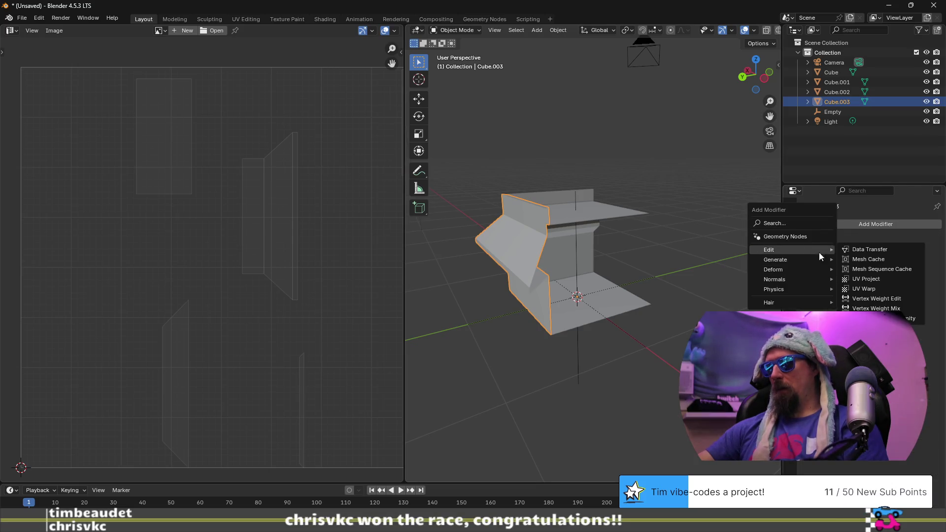
{"action": "mouse_move", "coordinate": [802, 260]}
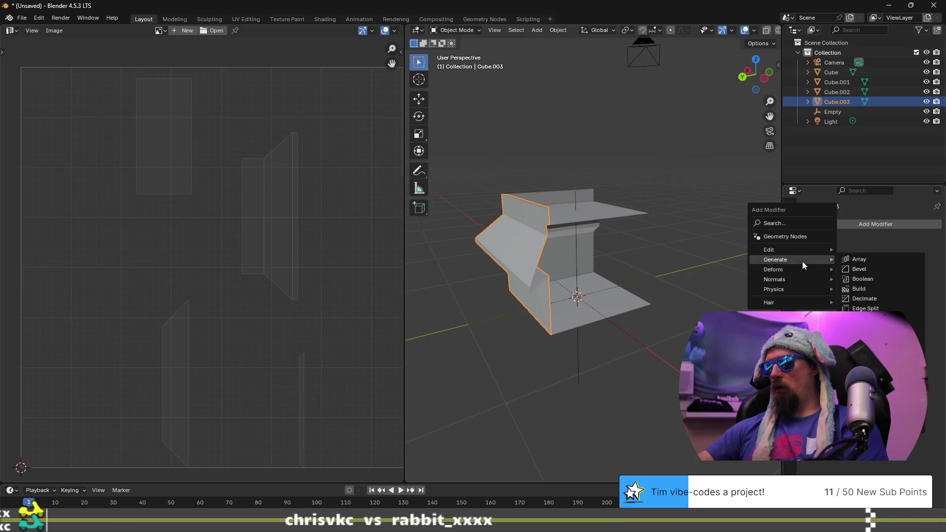
{"action": "left_click", "coordinate": [868, 260]}
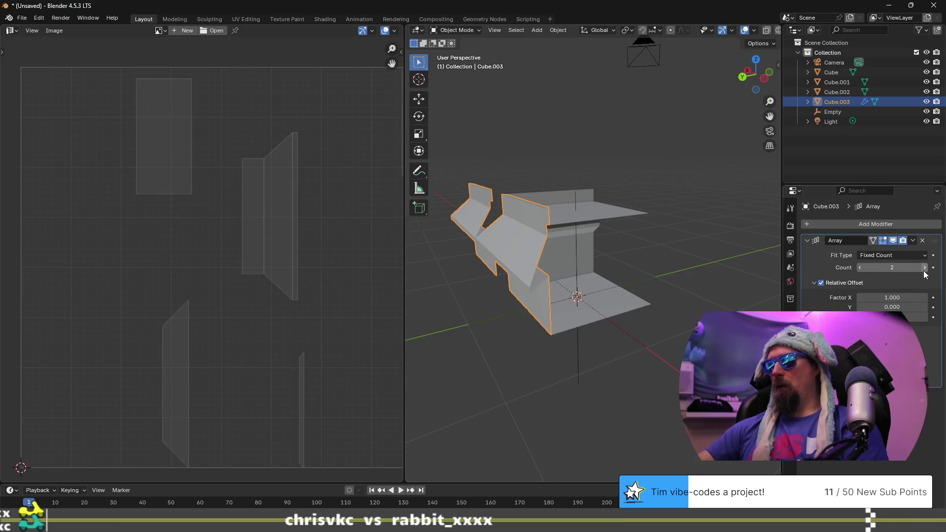
{"action": "left_click", "coordinate": [821, 284]}
{"action": "left_click", "coordinate": [814, 283]}
{"action": "left_click", "coordinate": [813, 295]}
{"action": "left_click", "coordinate": [813, 296]}
{"action": "left_click", "coordinate": [814, 308]}
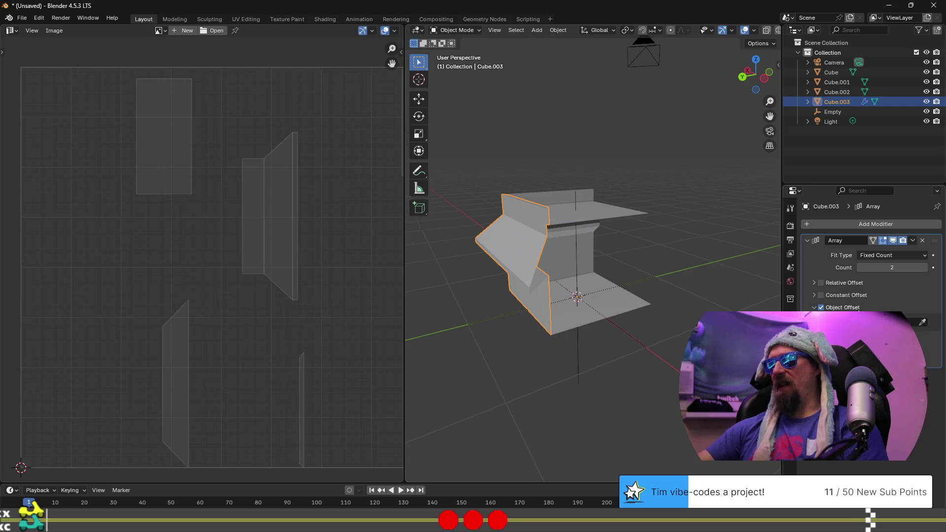
{"action": "mouse_move", "coordinate": [621, 291]}
{"action": "middle_mouse_down"}
{"action": "mouse_move", "coordinate": [543, 296]}
{"action": "mouse_move", "coordinate": [586, 271]}
{"action": "middle_mouse_up"}
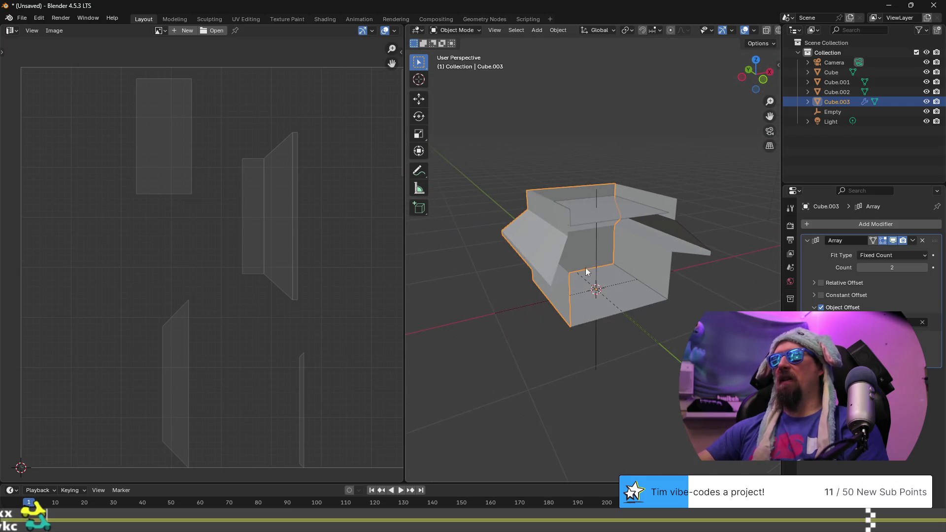
{"action": "left_click", "coordinate": [925, 267]}
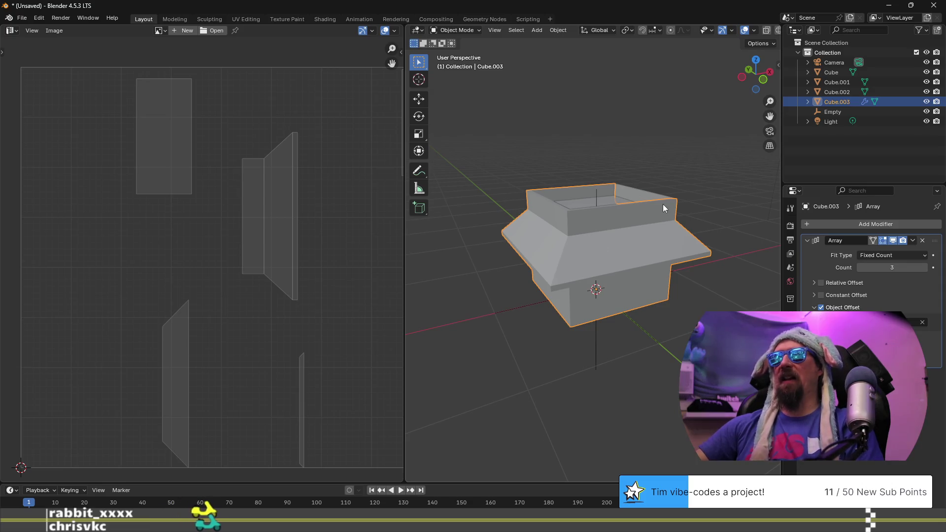
{"action": "mouse_move", "coordinate": [659, 232]}
{"action": "middle_mouse_down"}
{"action": "mouse_move", "coordinate": [585, 226]}
{"action": "mouse_move", "coordinate": [580, 253]}
{"action": "middle_mouse_up"}
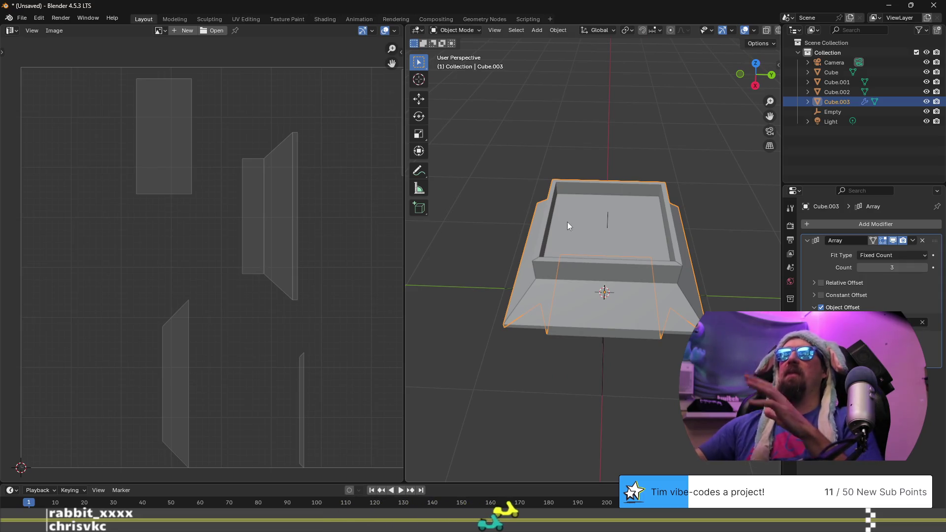
{"action": "mouse_move", "coordinate": [568, 225]}
{"action": "middle_mouse_down"}
{"action": "mouse_move", "coordinate": [519, 248]}
{"action": "mouse_move", "coordinate": [544, 189]}
{"action": "mouse_move", "coordinate": [545, 280]}
{"action": "middle_mouse_up"}
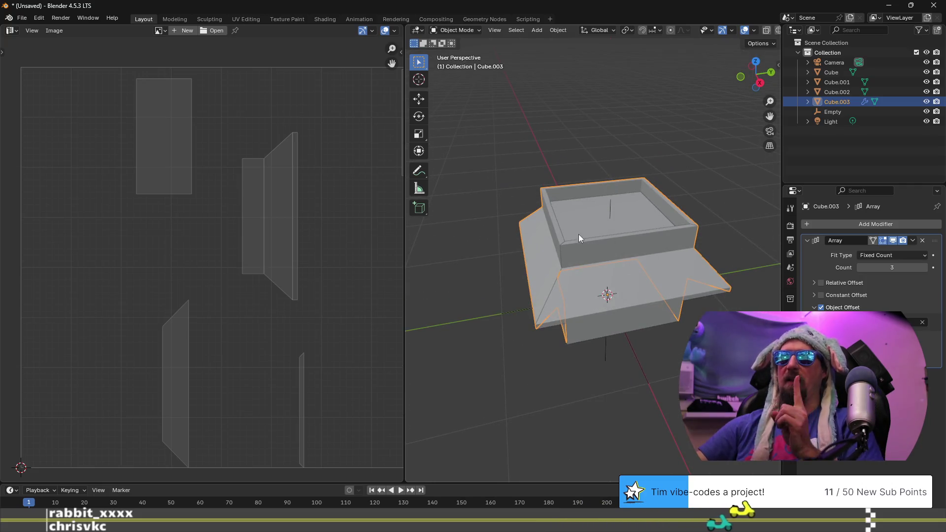
{"action": "key", "text": "Tab"}
{"action": "key", "text": "Tab"}
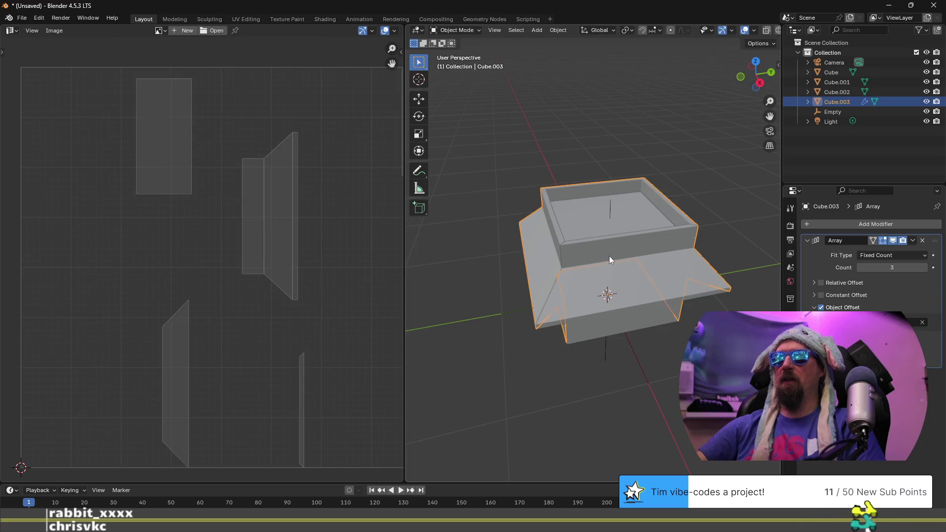
{"action": "left_click", "coordinate": [613, 341]}
{"action": "mouse_move", "coordinate": [614, 341]}
{"action": "middle_mouse_down"}
{"action": "mouse_move", "coordinate": [567, 259]}
{"action": "mouse_move", "coordinate": [531, 230]}
{"action": "mouse_move", "coordinate": [505, 279]}
{"action": "mouse_move", "coordinate": [535, 301]}
{"action": "middle_mouse_up"}
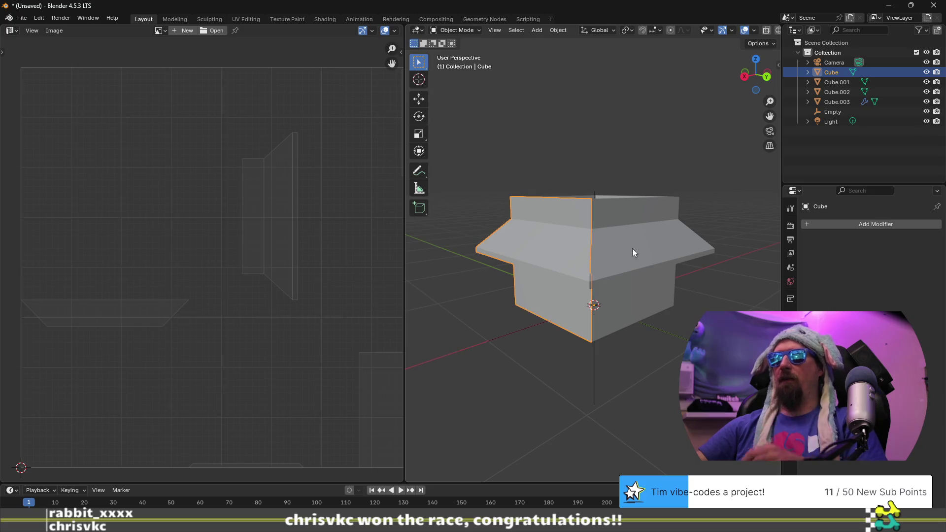
{"action": "left_click", "coordinate": [648, 229]}
{"action": "mouse_move", "coordinate": [648, 229]}
{"action": "middle_mouse_down"}
{"action": "mouse_move", "coordinate": [580, 287]}
{"action": "mouse_move", "coordinate": [522, 275]}
{"action": "mouse_move", "coordinate": [575, 274]}
{"action": "mouse_move", "coordinate": [584, 295]}
{"action": "middle_mouse_up"}
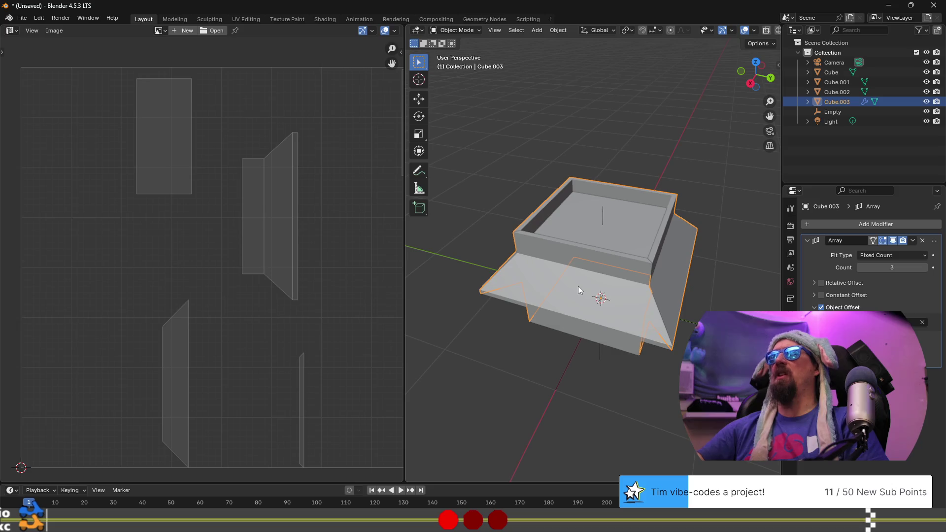
{"action": "mouse_move", "coordinate": [593, 232]}
{"action": "middle_mouse_down"}
{"action": "mouse_move", "coordinate": [615, 245]}
{"action": "mouse_move", "coordinate": [545, 229]}
{"action": "mouse_move", "coordinate": [566, 232]}
{"action": "middle_mouse_up"}
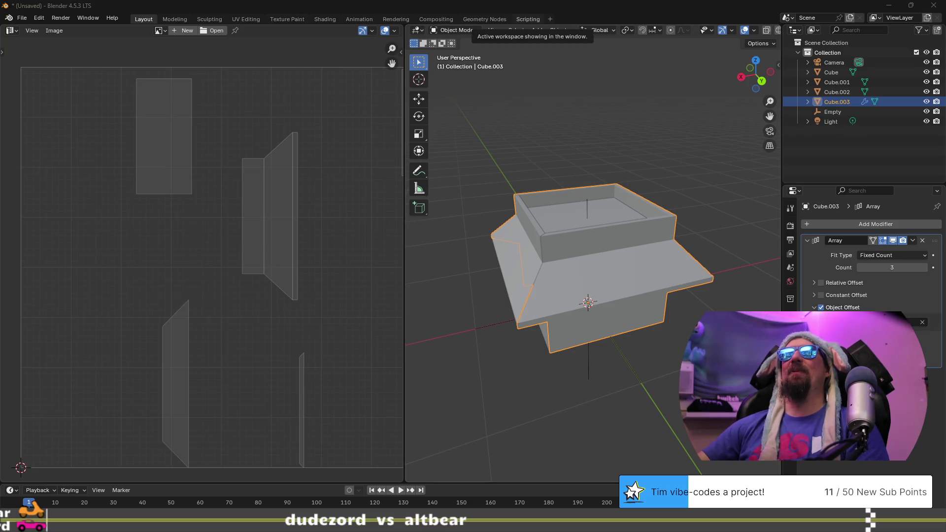
Orbit below and above the flared box, then switch to the browser playing the Twitch clip
{"action": "mouse_move", "coordinate": [568, 314]}
{"action": "middle_mouse_down"}
{"action": "mouse_move", "coordinate": [611, 303]}
{"action": "mouse_move", "coordinate": [591, 278]}
{"action": "middle_mouse_up"}
{"action": "scroll", "coordinate": [611, 303], "scroll_direction": "up", "scroll_amount": 3}
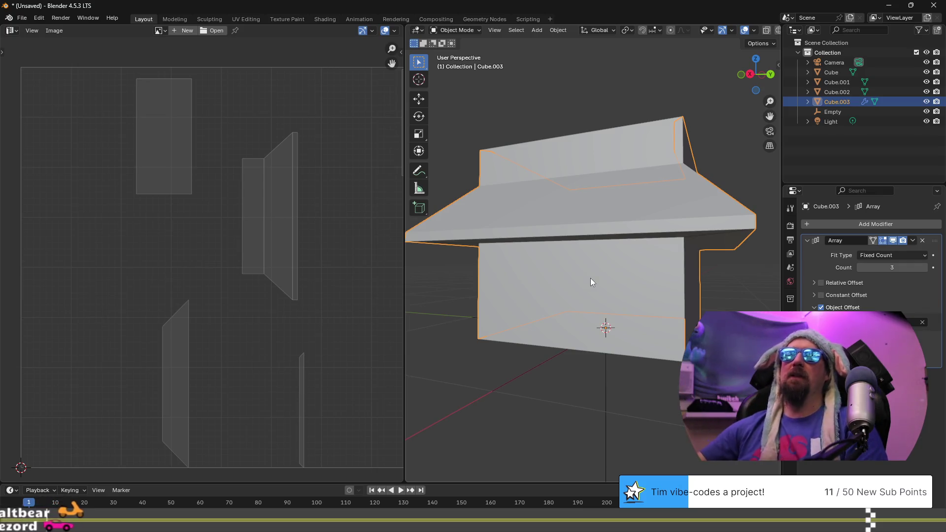
{"action": "scroll", "coordinate": [623, 229], "scroll_direction": "down", "scroll_amount": 2}
{"action": "scroll", "coordinate": [623, 229], "scroll_direction": "up", "scroll_amount": 2}
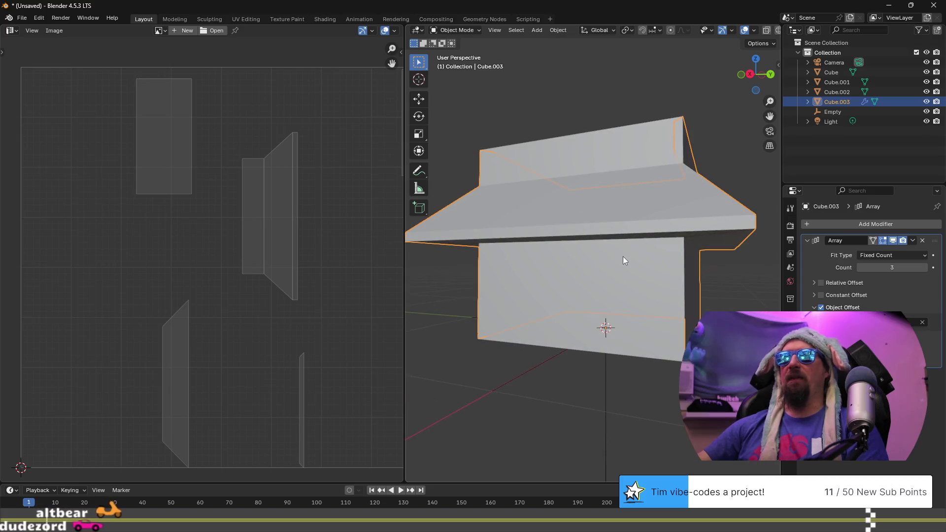
{"action": "middle_click_drag", "start_coordinate": [644, 223], "coordinate": [620, 257]}
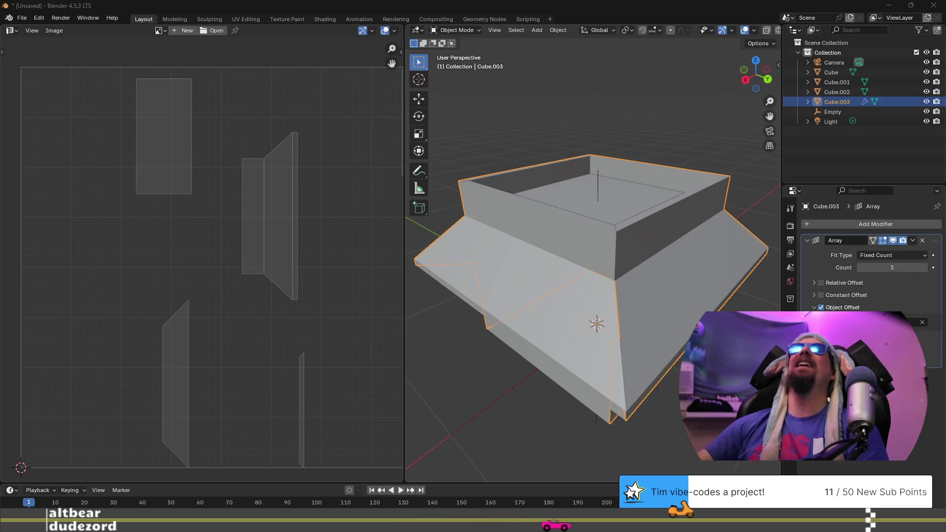
{"action": "key", "text": "alt+Tab"}
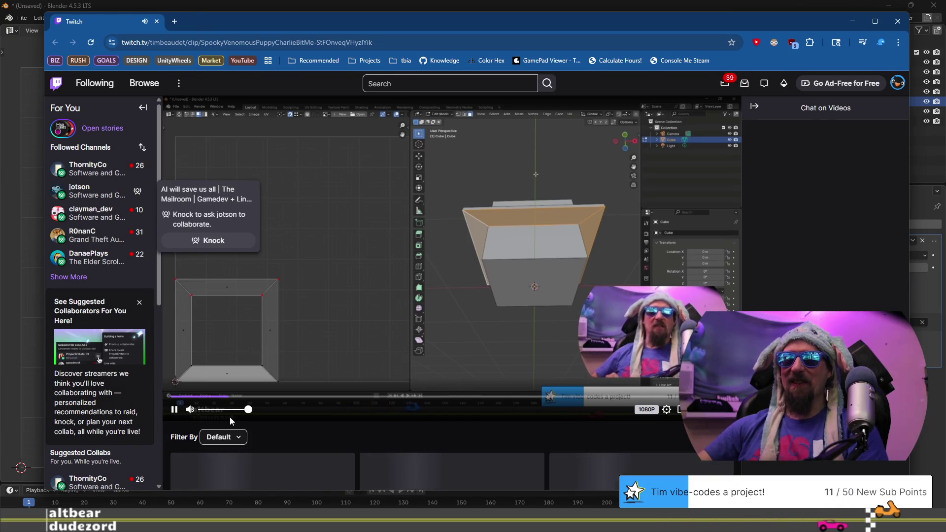
Collapse the Twitch sidebar, pause and resume the modelling clip, then return to Blender
{"action": "left_click", "coordinate": [142, 106]}
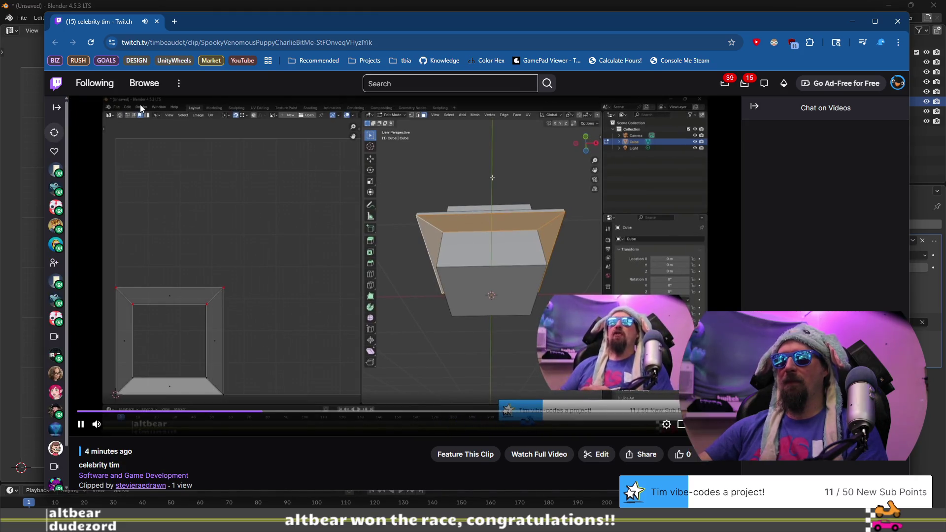
{"action": "left_click", "coordinate": [227, 200]}
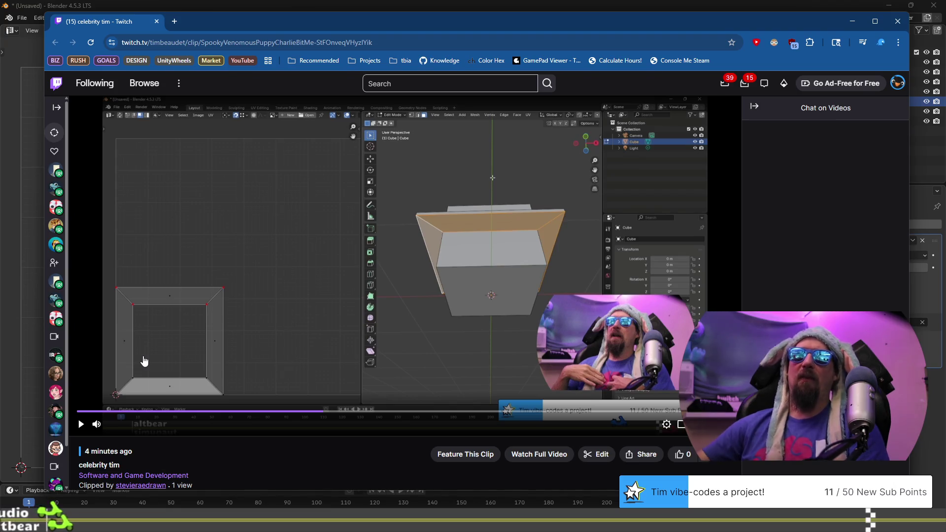
{"action": "mouse_move", "coordinate": [56, 282]}
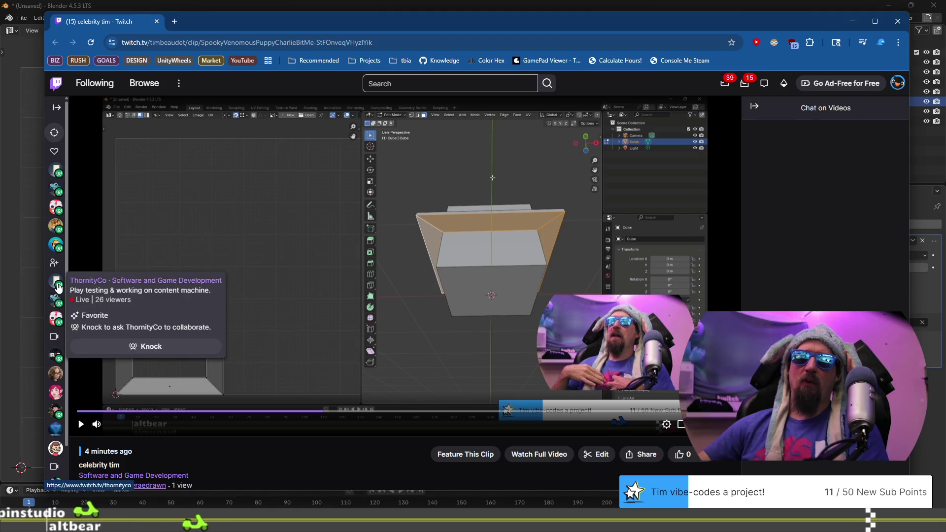
{"action": "mouse_move", "coordinate": [55, 320]}
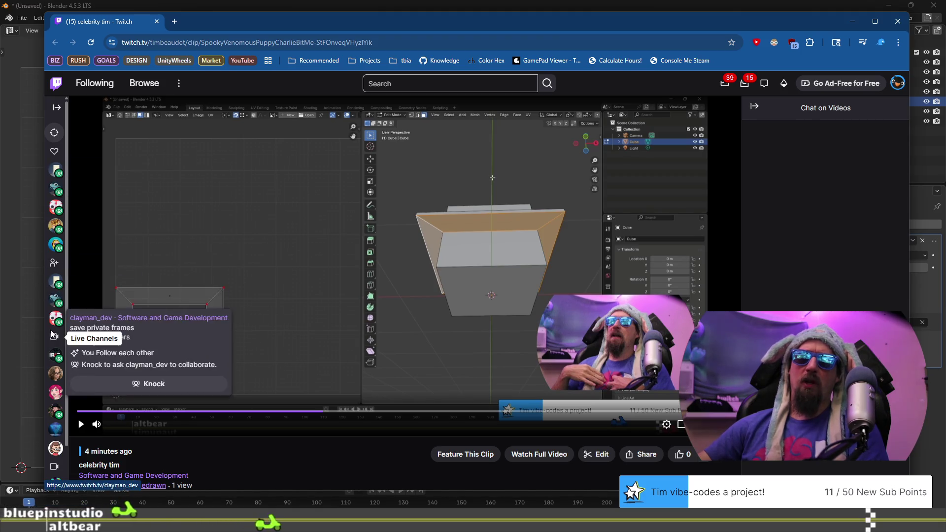
{"action": "mouse_move", "coordinate": [56, 356]}
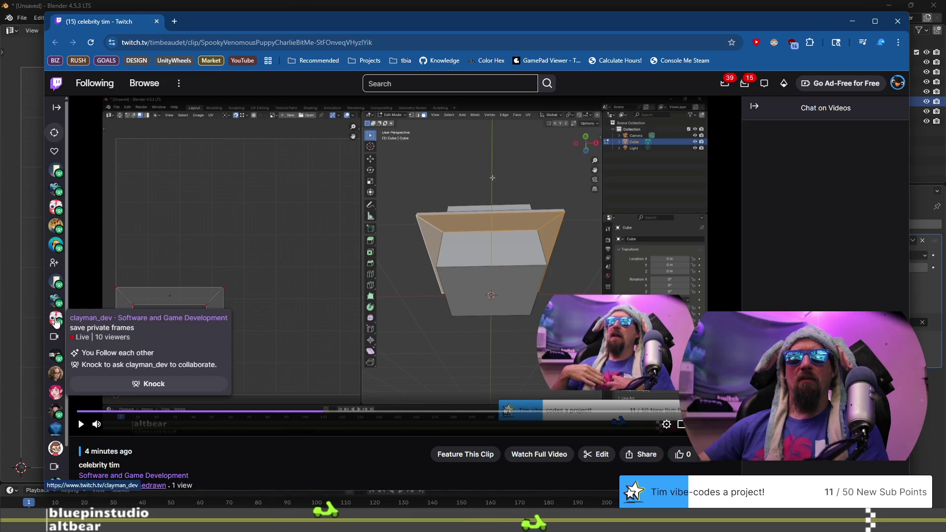
{"action": "mouse_move", "coordinate": [56, 210]}
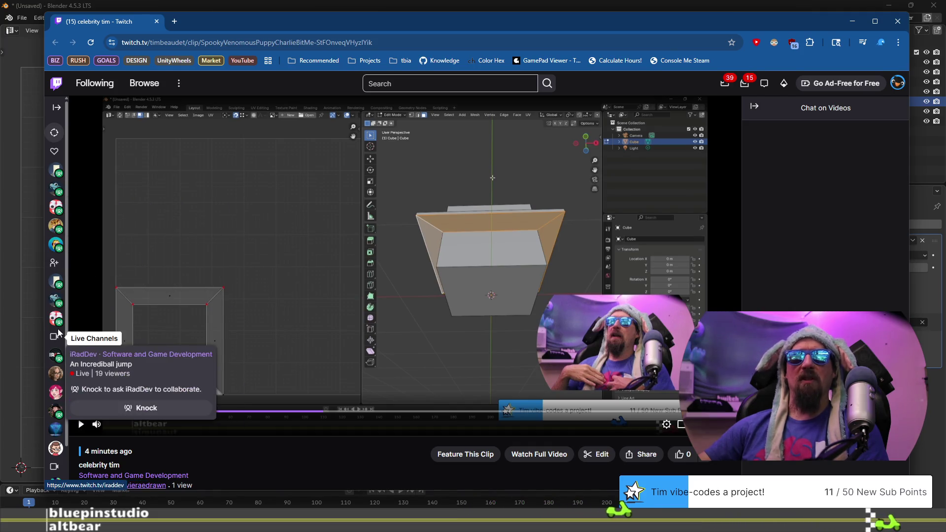
{"action": "left_click", "coordinate": [56, 107]}
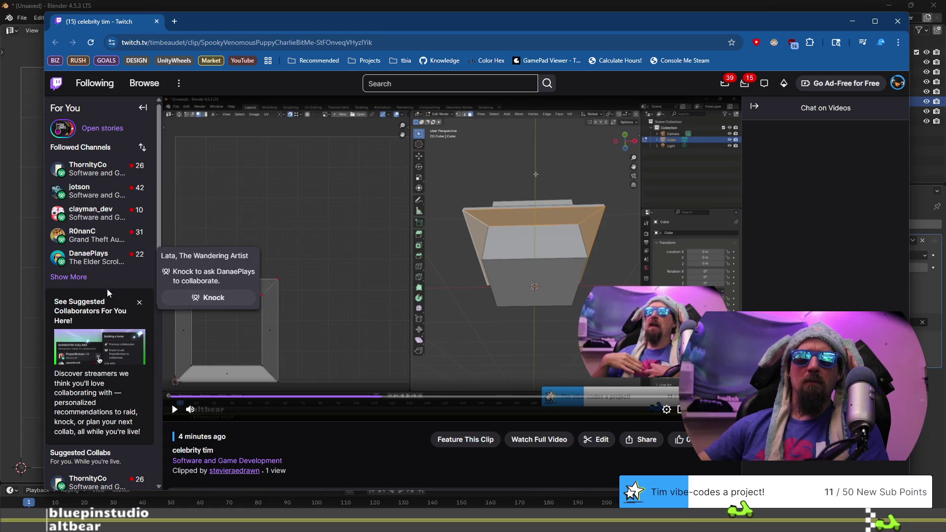
{"action": "left_click", "coordinate": [143, 107]}
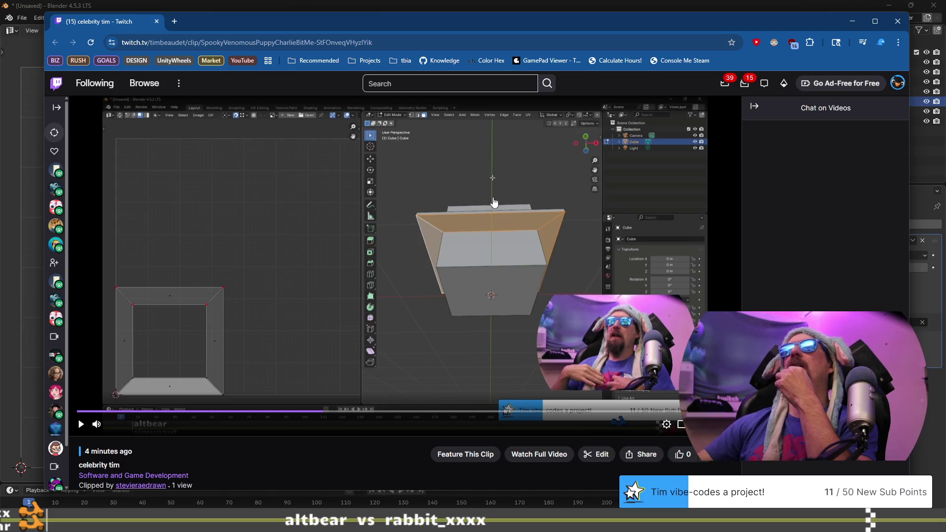
{"action": "left_click", "coordinate": [360, 254]}
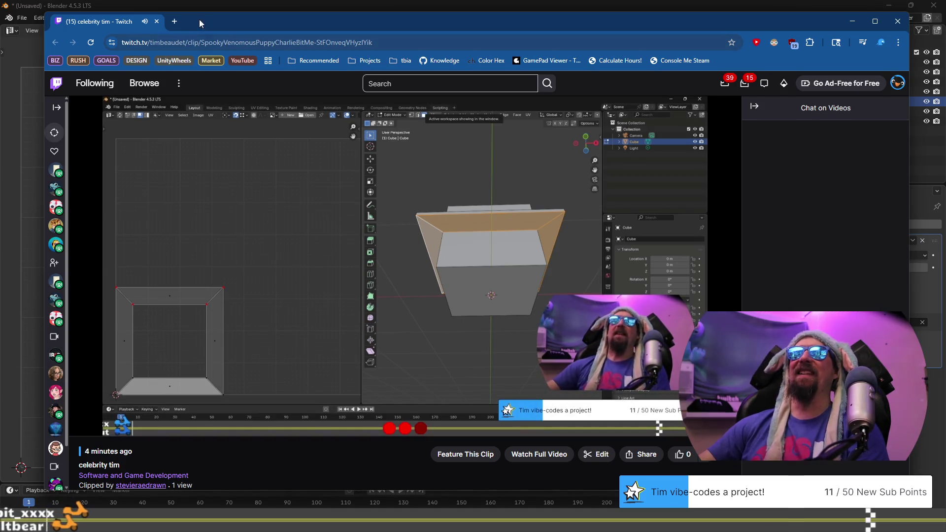
{"action": "key", "text": "alt+Tab"}
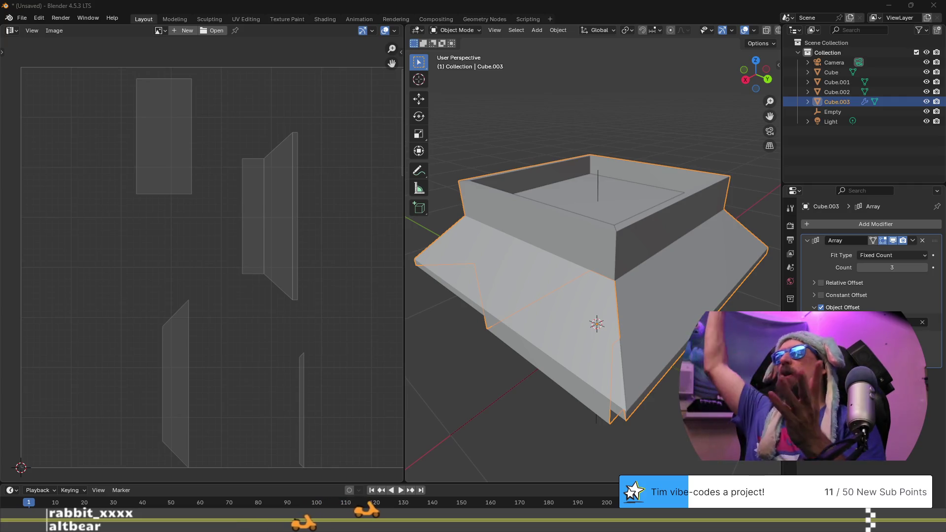
{"action": "mouse_move", "coordinate": [572, 386]}
{"action": "middle_mouse_down"}
{"action": "mouse_move", "coordinate": [596, 307]}
{"action": "mouse_move", "coordinate": [592, 279]}
{"action": "mouse_move", "coordinate": [587, 306]}
{"action": "middle_mouse_up"}
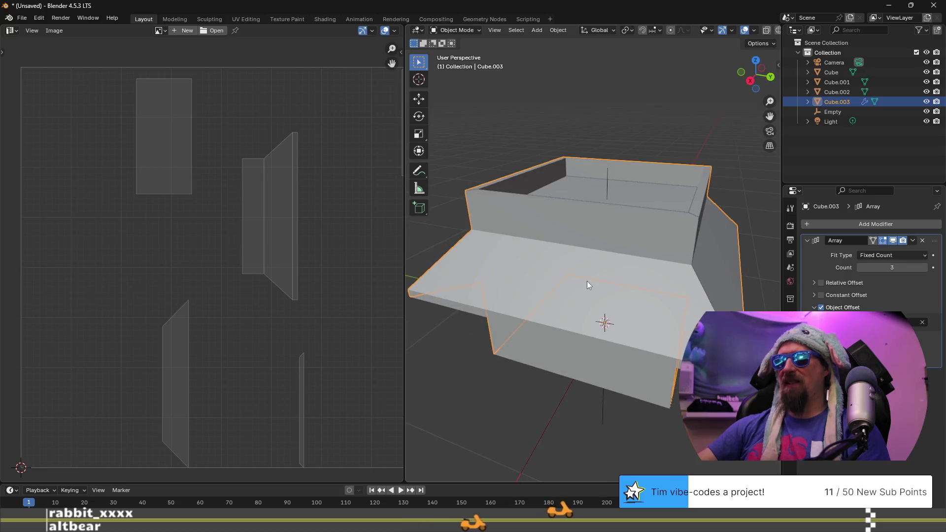
{"action": "mouse_move", "coordinate": [590, 271]}
{"action": "middle_mouse_down"}
{"action": "mouse_move", "coordinate": [566, 289]}
{"action": "mouse_move", "coordinate": [708, 291]}
{"action": "mouse_move", "coordinate": [611, 295]}
{"action": "middle_mouse_up"}
{"action": "mouse_move", "coordinate": [530, 254]}
{"action": "middle_mouse_down"}
{"action": "mouse_move", "coordinate": [543, 241]}
{"action": "mouse_move", "coordinate": [556, 246]}
{"action": "middle_mouse_up"}
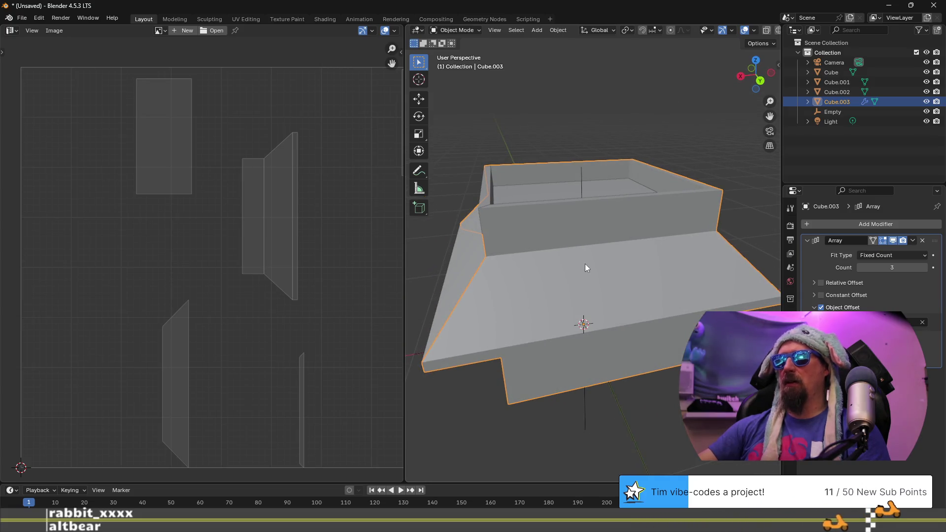
{"action": "left_click", "coordinate": [584, 171]}
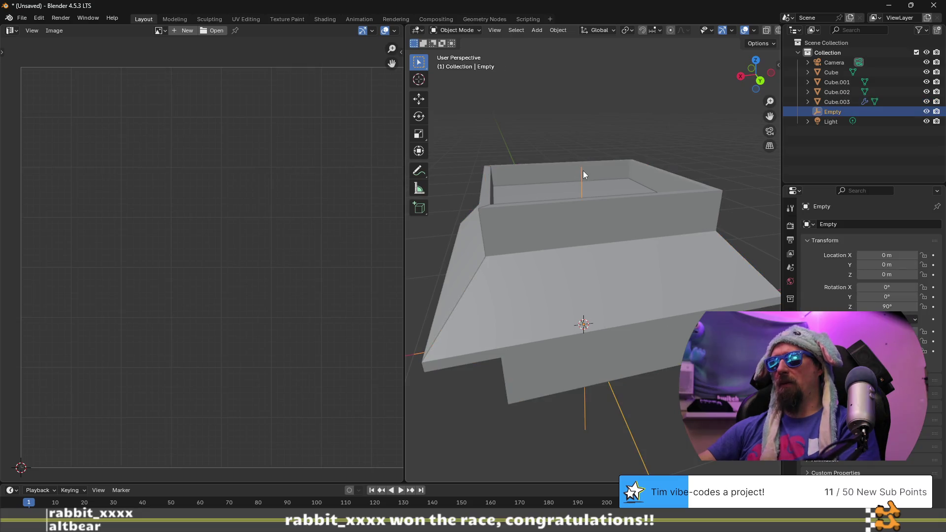
{"action": "mouse_move", "coordinate": [615, 335]}
{"action": "middle_mouse_down"}
{"action": "mouse_move", "coordinate": [604, 347]}
{"action": "mouse_move", "coordinate": [612, 244]}
{"action": "middle_mouse_up"}
{"action": "left_click", "coordinate": [612, 244]}
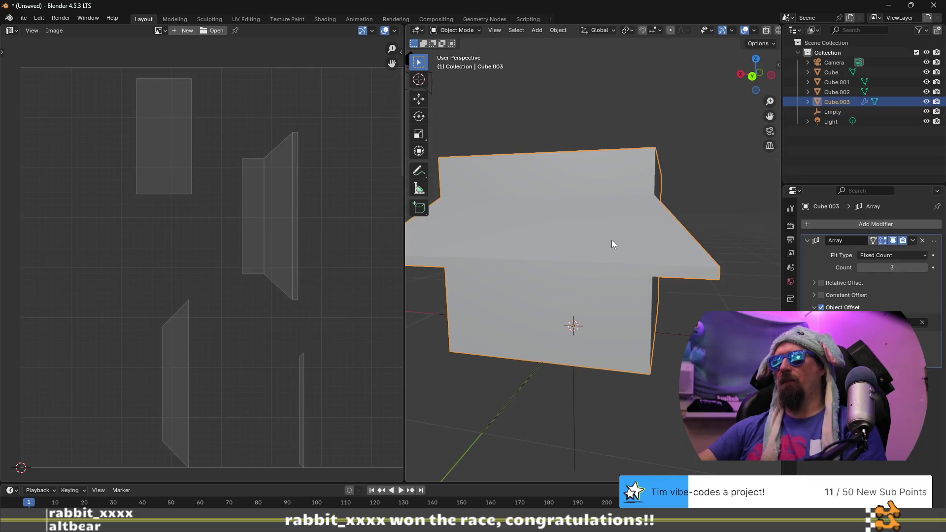
{"action": "mouse_move", "coordinate": [626, 310]}
{"action": "middle_mouse_down"}
{"action": "mouse_move", "coordinate": [637, 335]}
{"action": "mouse_move", "coordinate": [634, 298]}
{"action": "mouse_move", "coordinate": [646, 274]}
{"action": "middle_mouse_up"}
{"action": "key", "text": "Tab"}
{"action": "key", "text": "Tab"}
{"action": "key", "text": "Tab"}
{"action": "key", "text": "a"}
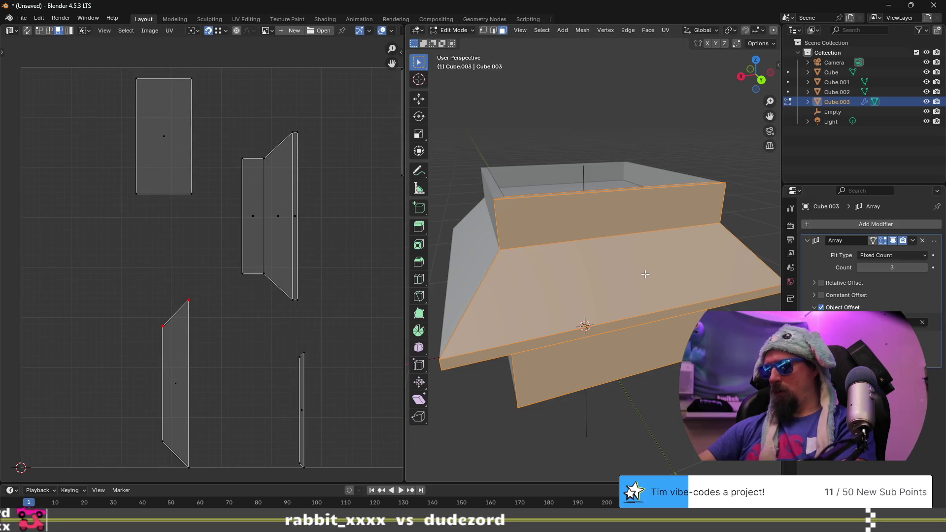
Unwrap the whole box mesh with Smart UV Project and frame the UV layout
{"action": "key", "text": "u"}
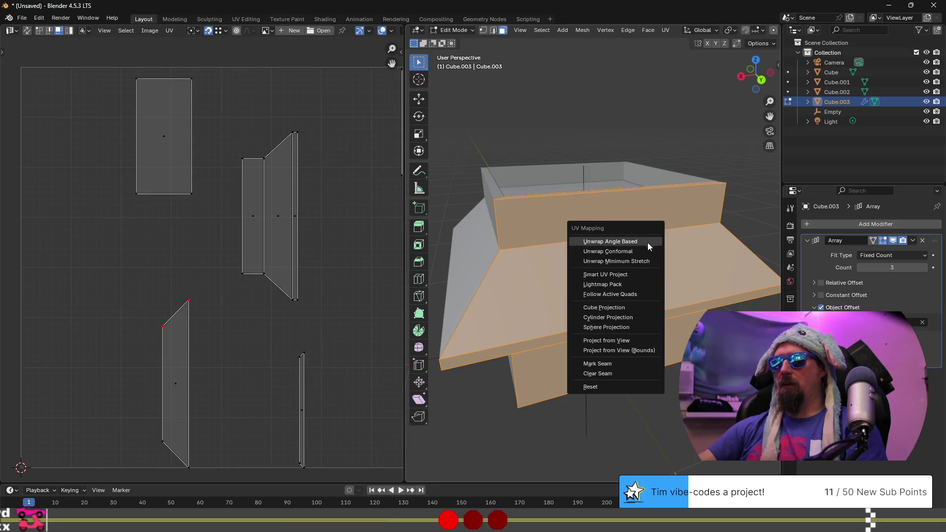
{"action": "left_click", "coordinate": [636, 272]}
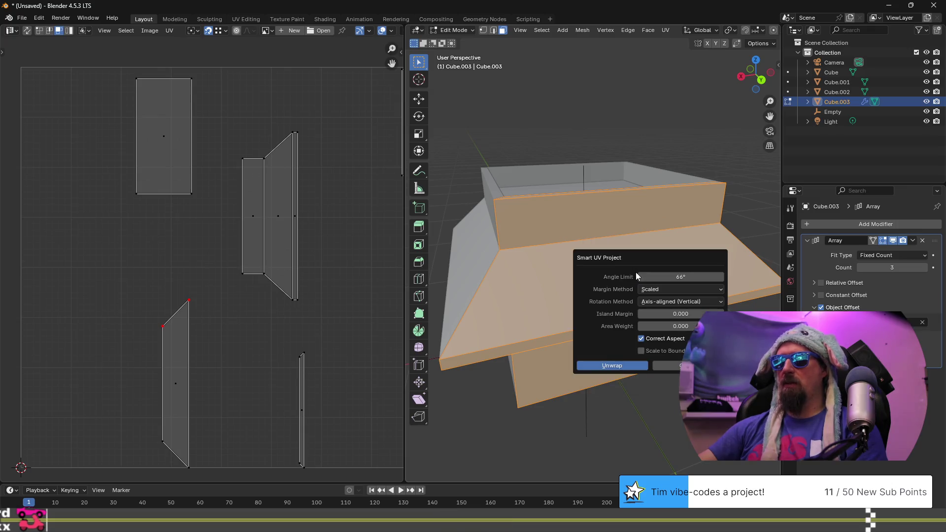
{"action": "key", "text": "Return"}
{"action": "key", "text": "u"}
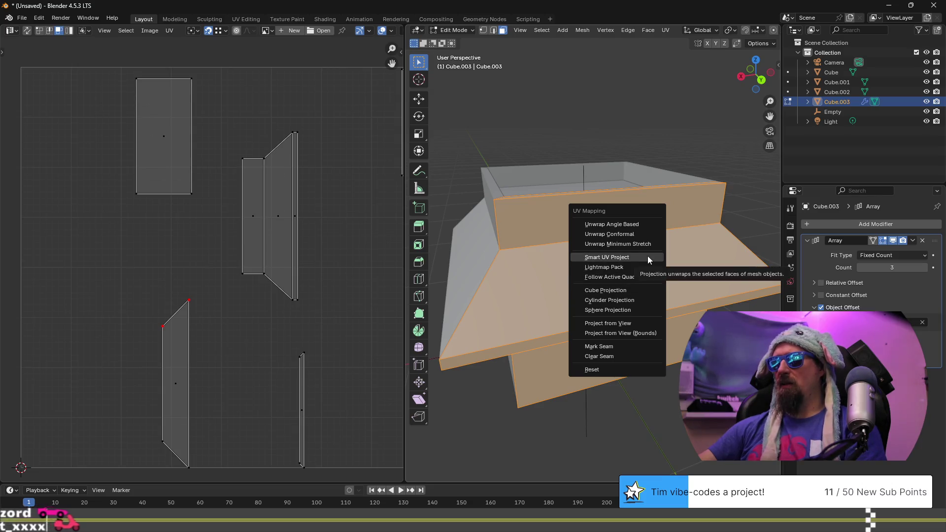
{"action": "left_click", "coordinate": [647, 257]}
{"action": "left_click", "coordinate": [630, 348]}
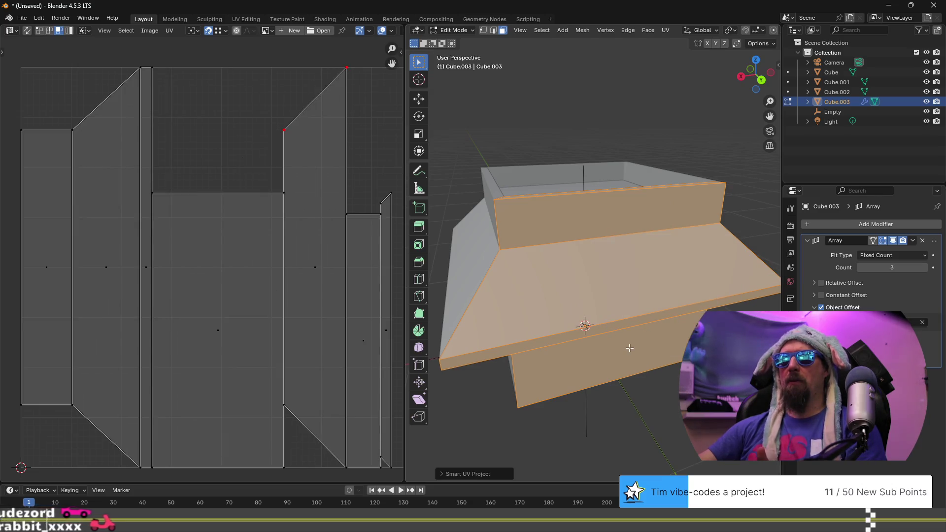
{"action": "key", "text": "Home"}
{"action": "scroll", "coordinate": [294, 207], "scroll_direction": "up", "scroll_amount": 1}
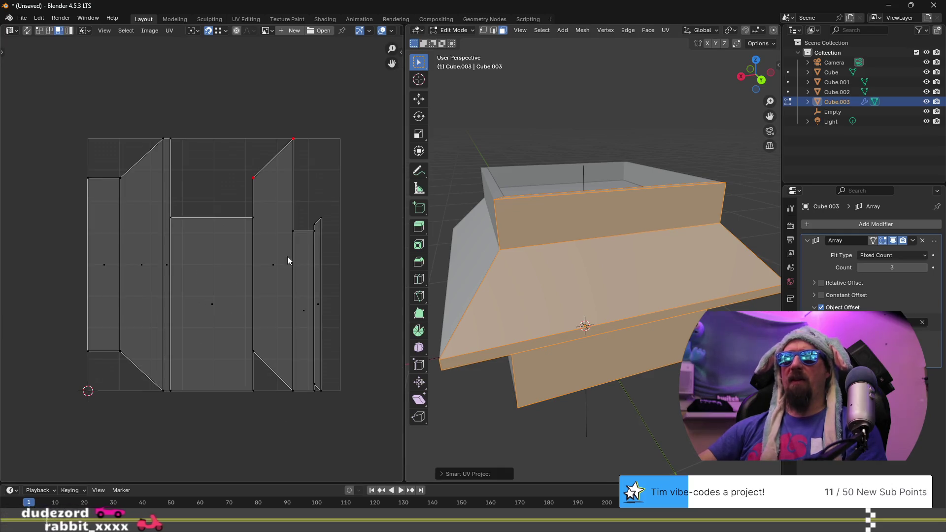
Select the top face and a lower face individually to inspect their UV islands
{"action": "middle_click_drag", "start_coordinate": [538, 295], "coordinate": [567, 299]}
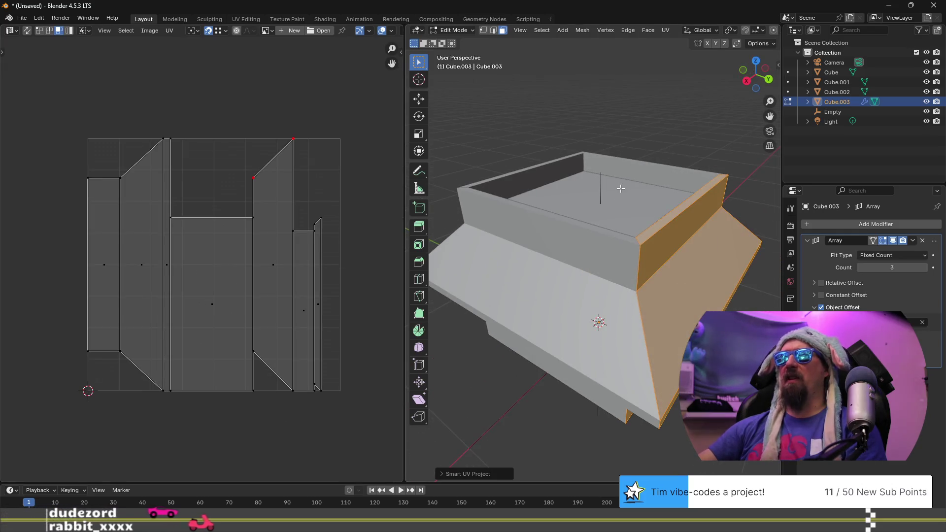
{"action": "mouse_move", "coordinate": [634, 239]}
{"action": "middle_mouse_down"}
{"action": "mouse_move", "coordinate": [604, 186]}
{"action": "mouse_move", "coordinate": [633, 207]}
{"action": "mouse_move", "coordinate": [656, 313]}
{"action": "mouse_move", "coordinate": [680, 284]}
{"action": "middle_mouse_up"}
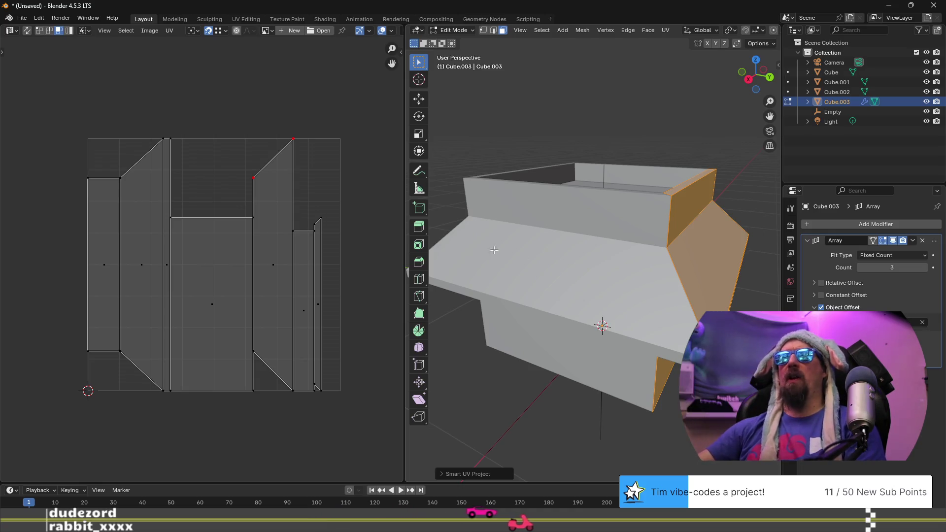
{"action": "mouse_move", "coordinate": [674, 308]}
{"action": "middle_mouse_down"}
{"action": "mouse_move", "coordinate": [678, 284]}
{"action": "mouse_move", "coordinate": [609, 168]}
{"action": "mouse_move", "coordinate": [592, 232]}
{"action": "middle_mouse_up"}
{"action": "left_click", "coordinate": [603, 271]}
{"action": "middle_click_drag", "start_coordinate": [602, 271], "coordinate": [598, 140]}
{"action": "left_click", "coordinate": [590, 158]}
{"action": "mouse_move", "coordinate": [584, 173]}
{"action": "middle_mouse_down"}
{"action": "mouse_move", "coordinate": [586, 231]}
{"action": "mouse_move", "coordinate": [613, 226]}
{"action": "middle_mouse_up"}
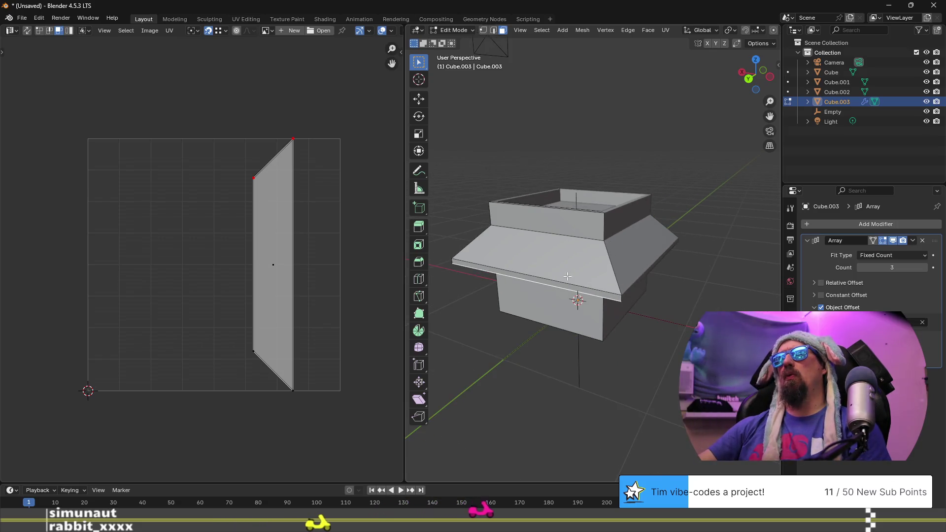
Leave Edit Mode so the box is back in Object Mode
{"action": "key", "text": "Tab"}
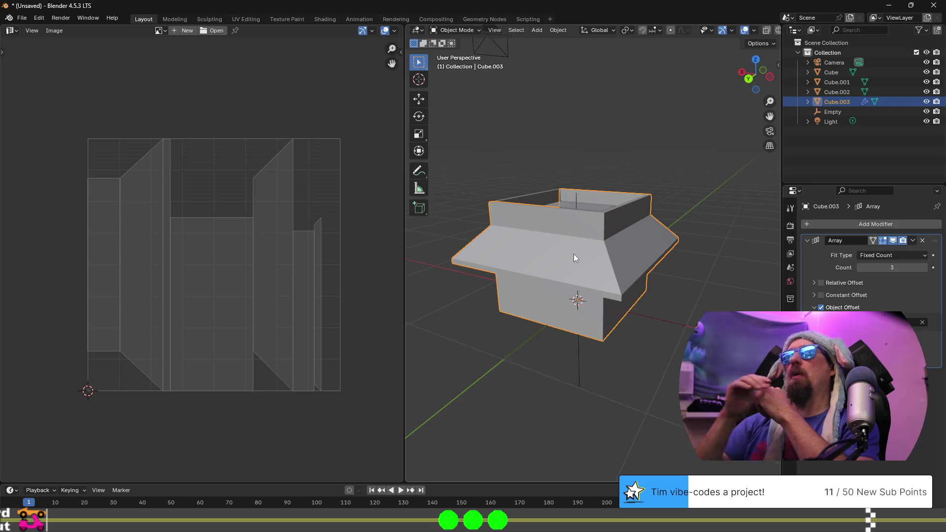
Select the Cube object to show its UV layout, closing the Steam page in Chrome before returning
{"action": "middle_click_drag", "start_coordinate": [541, 277], "coordinate": [641, 267]}
{"action": "left_click", "coordinate": [573, 243]}
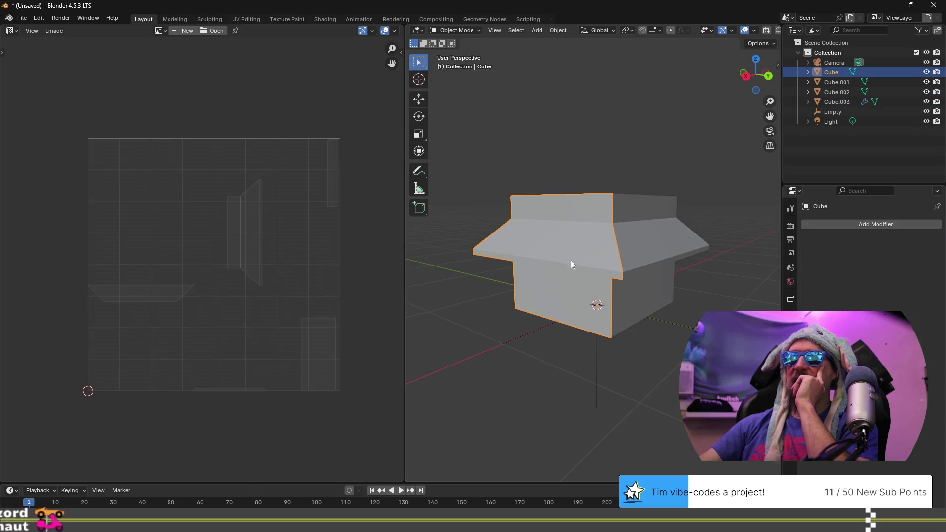
{"action": "mouse_move", "coordinate": [569, 268]}
{"action": "middle_mouse_down"}
{"action": "mouse_move", "coordinate": [536, 297]}
{"action": "mouse_move", "coordinate": [500, 296]}
{"action": "middle_mouse_up"}
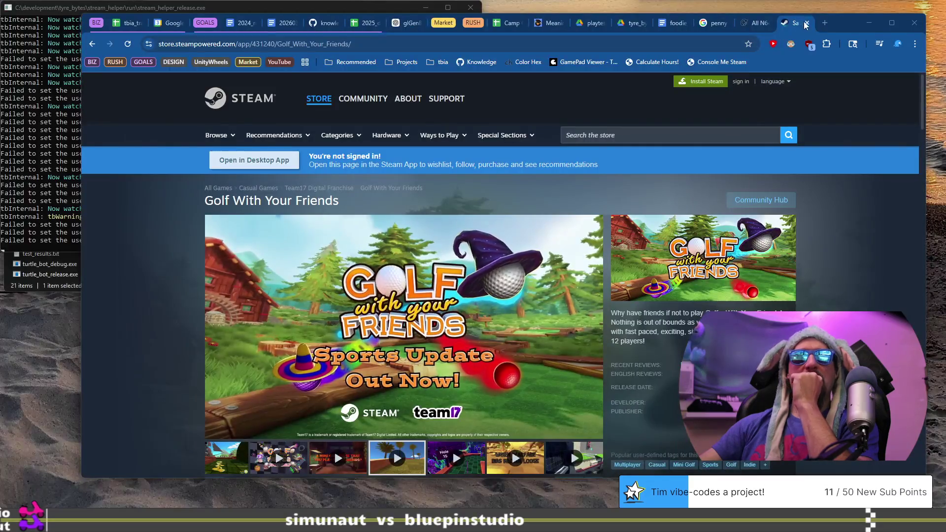
{"action": "left_click", "coordinate": [808, 25]}
{"action": "key", "text": "alt+Tab"}
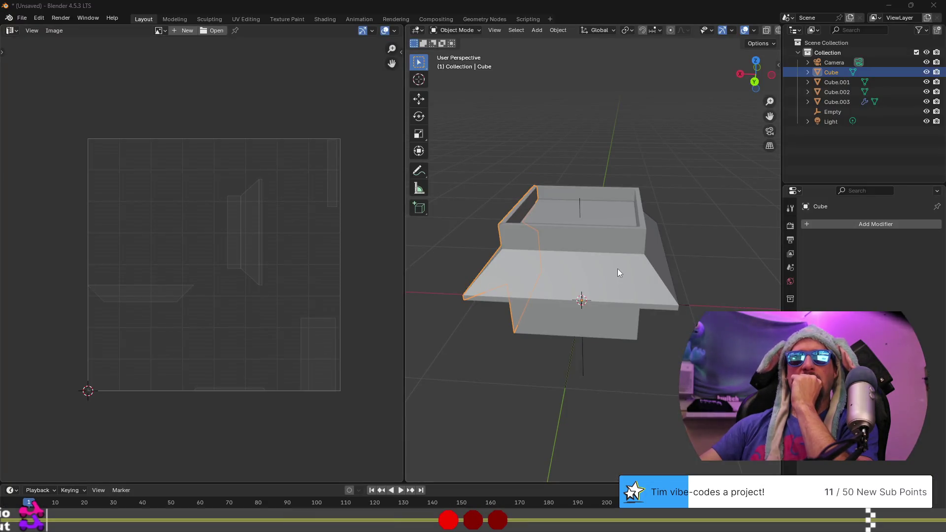
{"action": "scroll", "coordinate": [572, 262], "scroll_direction": "up", "scroll_amount": 4}
{"action": "middle_click_drag", "start_coordinate": [511, 289], "coordinate": [584, 291]}
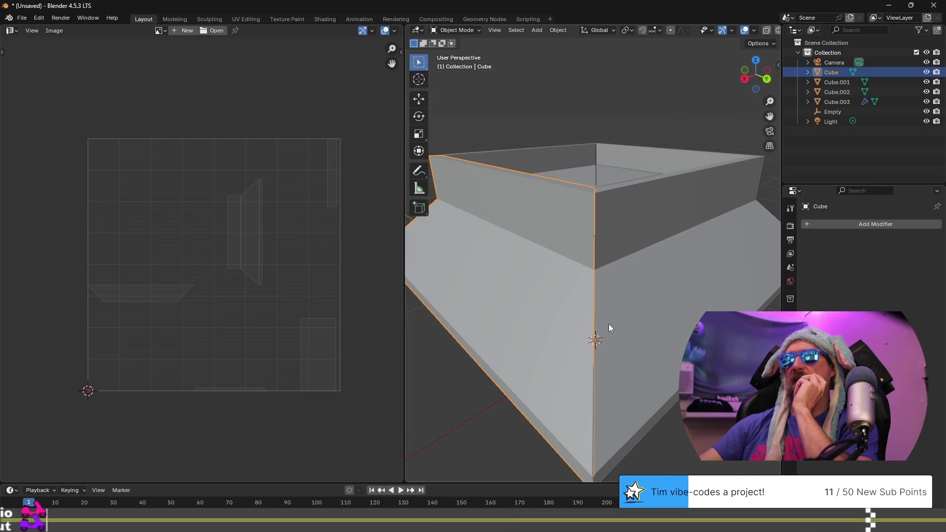
{"action": "middle_click_drag", "start_coordinate": [609, 324], "coordinate": [619, 282]}
{"action": "left_click", "coordinate": [712, 211]}
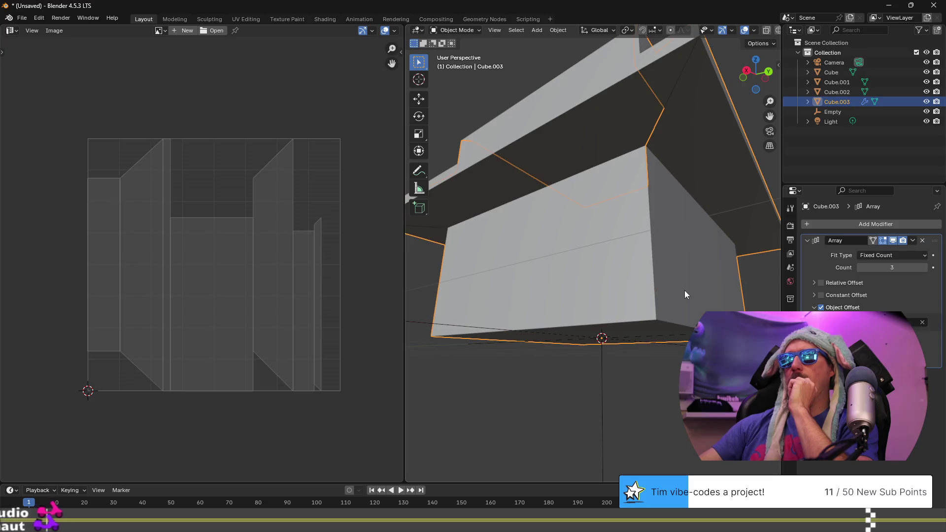
{"action": "scroll", "coordinate": [684, 290], "scroll_direction": "down", "scroll_amount": 4}
{"action": "left_click", "coordinate": [567, 219]}
{"action": "mouse_move", "coordinate": [566, 219]}
{"action": "middle_mouse_down"}
{"action": "mouse_move", "coordinate": [509, 285]}
{"action": "mouse_move", "coordinate": [567, 301]}
{"action": "mouse_move", "coordinate": [585, 334]}
{"action": "middle_mouse_up"}
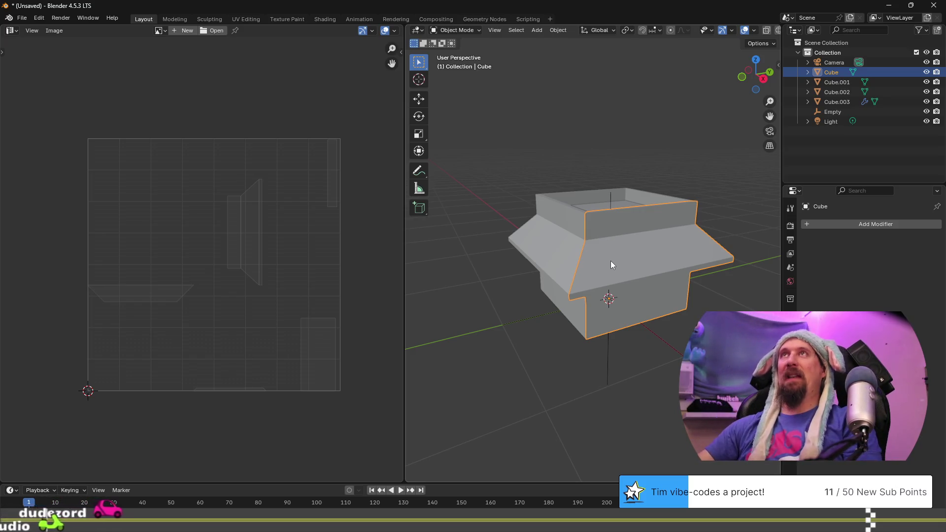
{"action": "mouse_move", "coordinate": [607, 242]}
{"action": "middle_mouse_down"}
{"action": "mouse_move", "coordinate": [562, 239]}
{"action": "mouse_move", "coordinate": [555, 220]}
{"action": "mouse_move", "coordinate": [633, 230]}
{"action": "middle_mouse_up"}
{"action": "scroll", "coordinate": [569, 223], "scroll_direction": "up", "scroll_amount": 4}
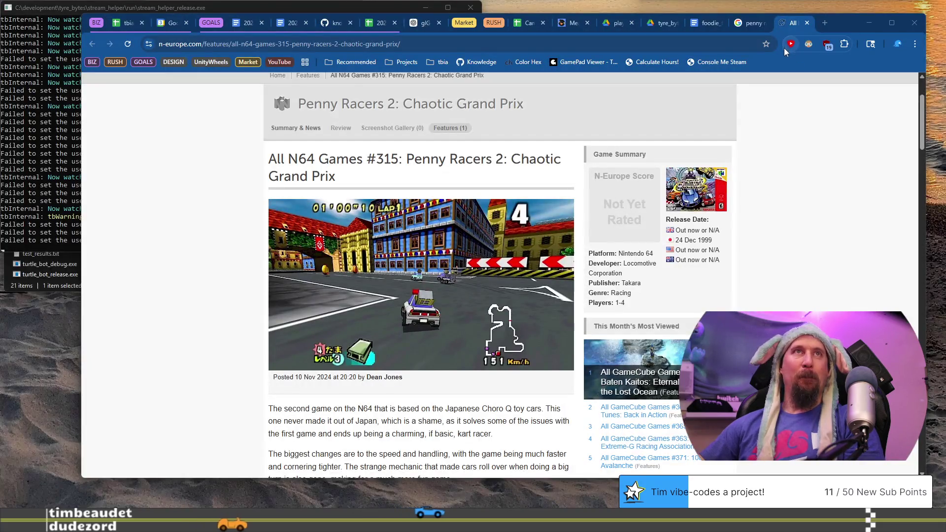
{"action": "left_click", "coordinate": [124, 29]}
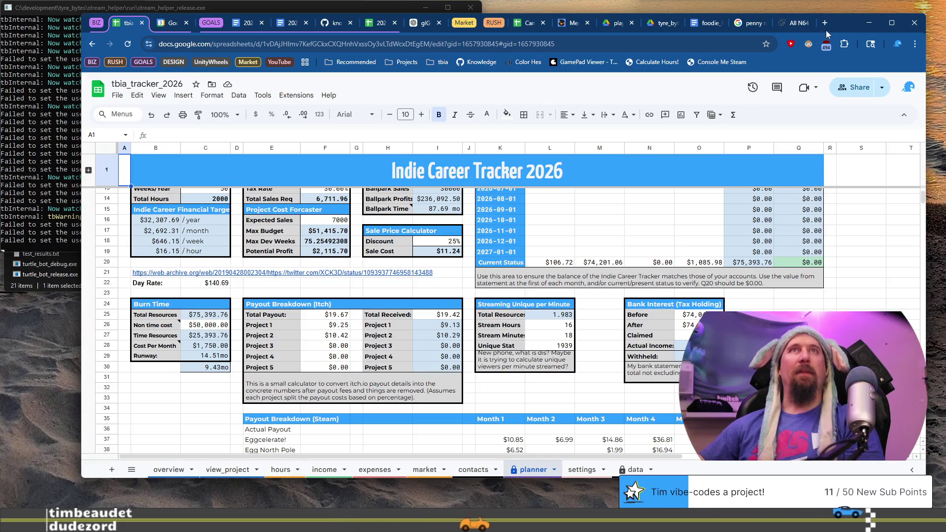
{"action": "key", "text": "alt+Tab"}
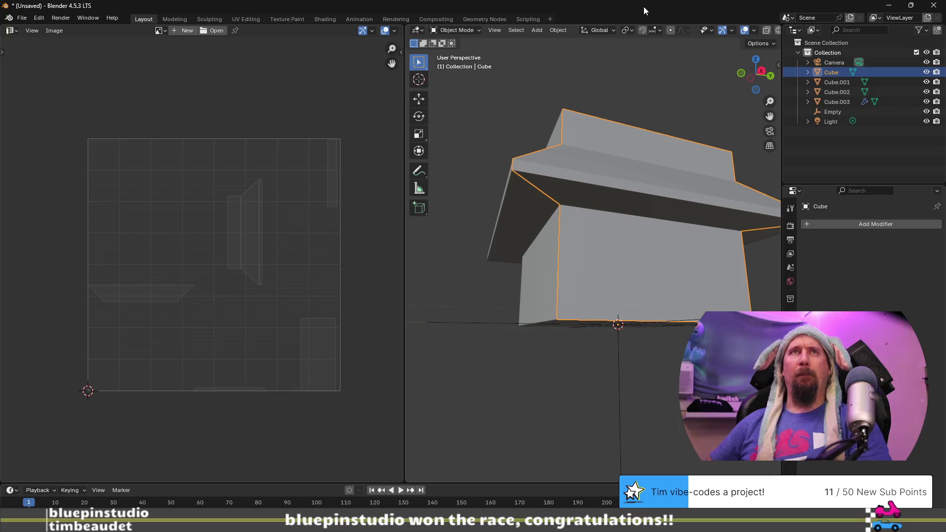
Switch to Chrome and open a new empty tab
{"action": "key", "text": "alt+Tab"}
{"action": "left_click", "coordinate": [824, 23]}
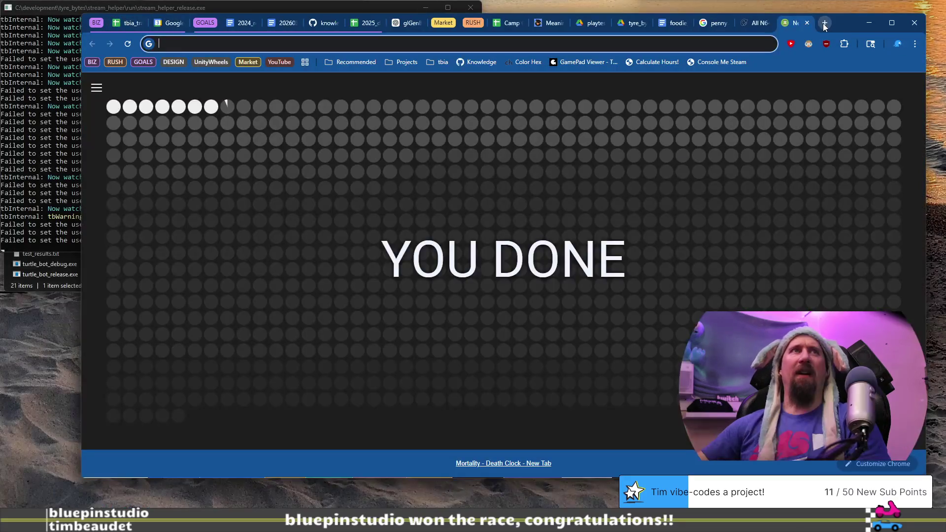
Open the Patreon page by typing 'pat' in the address bar, then close that tab
{"action": "type", "text": "pat"}
{"action": "key", "text": "Return"}
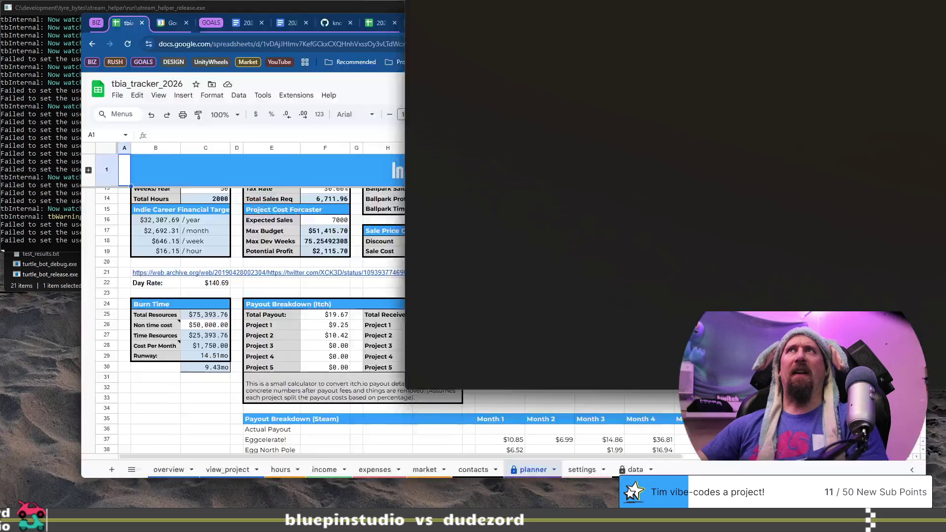
{"action": "left_click", "coordinate": [807, 23]}
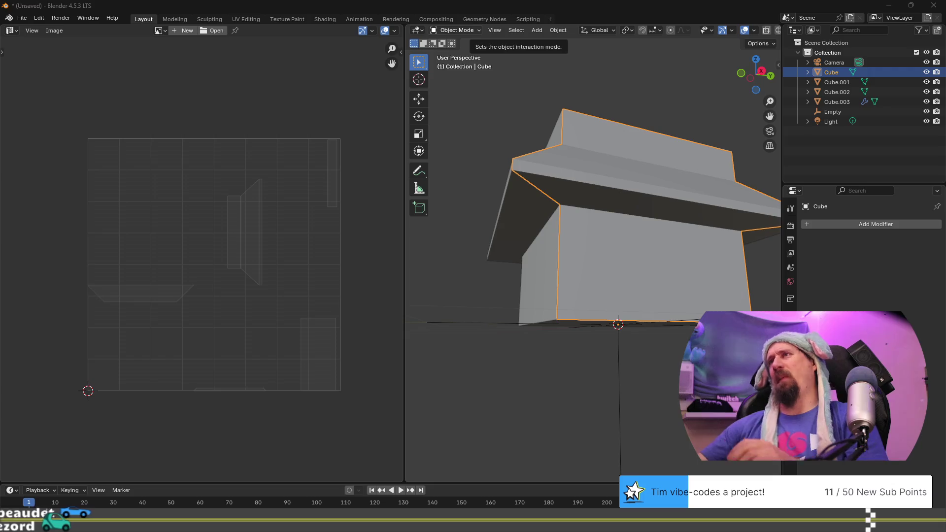
Look over the flared box from above and select Cube.003
{"action": "mouse_move", "coordinate": [675, 101]}
{"action": "middle_mouse_down"}
{"action": "mouse_move", "coordinate": [575, 163]}
{"action": "mouse_move", "coordinate": [586, 222]}
{"action": "middle_mouse_up"}
{"action": "middle_click_drag", "start_coordinate": [561, 308], "coordinate": [569, 258]}
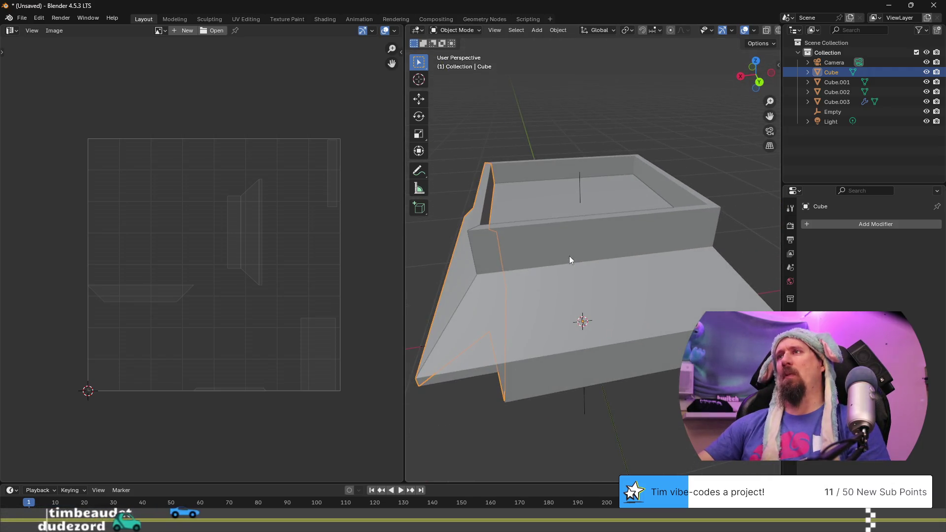
{"action": "left_click", "coordinate": [571, 243]}
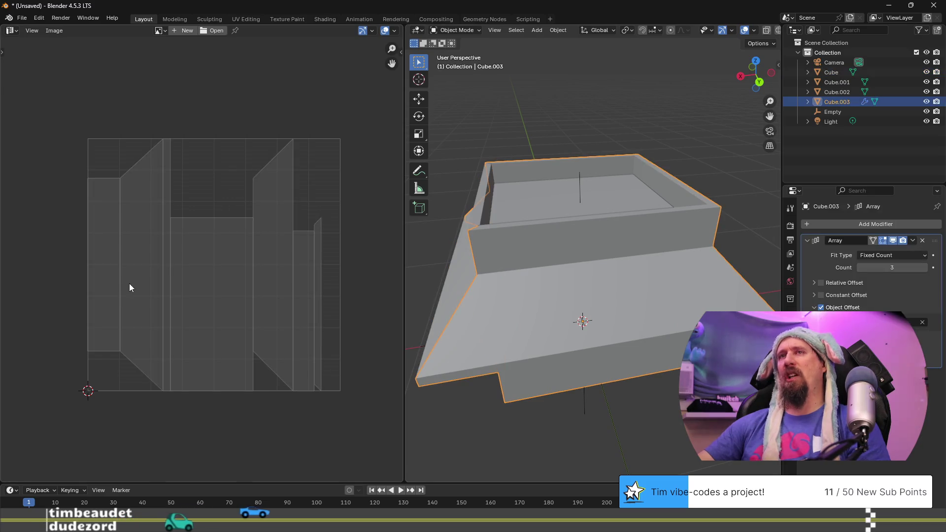
From a low side view, select the Cube object and enter Edit Mode on it
{"action": "mouse_move", "coordinate": [493, 266]}
{"action": "middle_mouse_down"}
{"action": "mouse_move", "coordinate": [533, 248]}
{"action": "mouse_move", "coordinate": [579, 186]}
{"action": "mouse_move", "coordinate": [505, 212]}
{"action": "mouse_move", "coordinate": [526, 204]}
{"action": "middle_mouse_up"}
{"action": "left_click", "coordinate": [580, 186]}
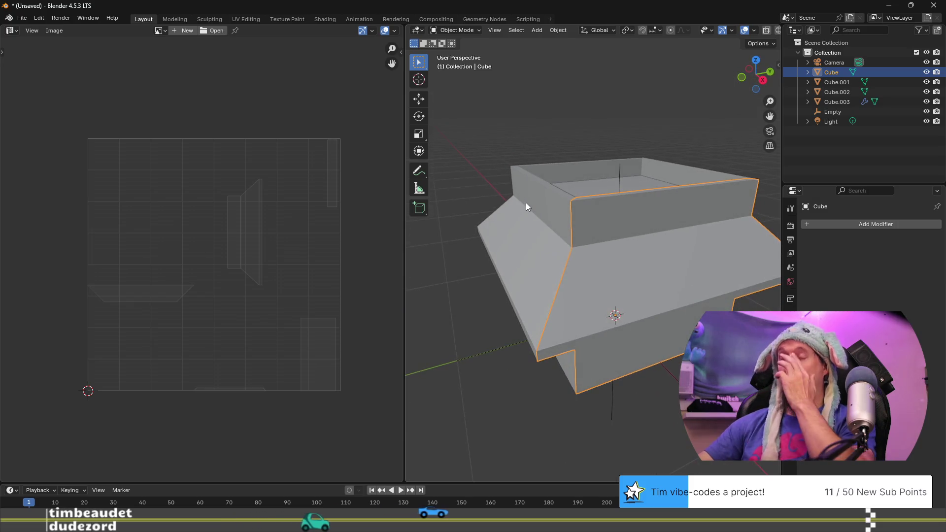
{"action": "mouse_move", "coordinate": [569, 226]}
{"action": "middle_mouse_down"}
{"action": "mouse_move", "coordinate": [639, 231]}
{"action": "mouse_move", "coordinate": [610, 203]}
{"action": "middle_mouse_up"}
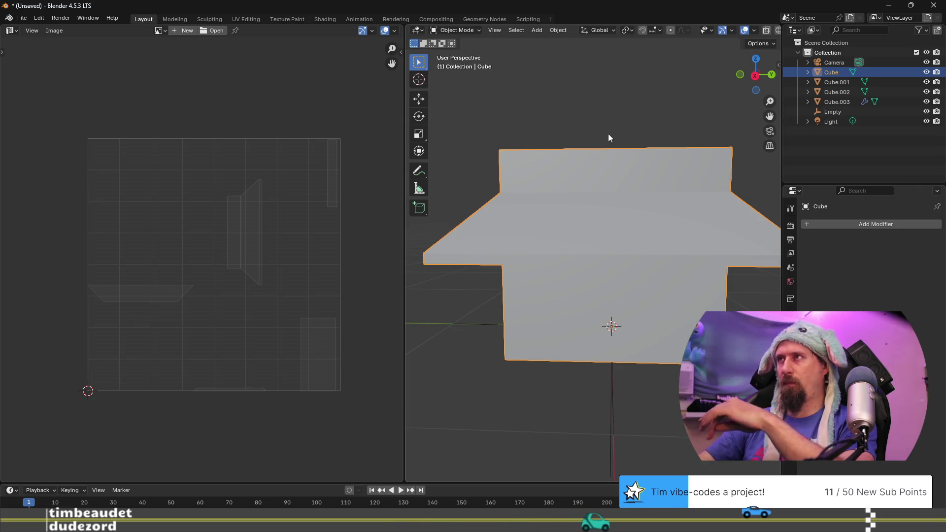
{"action": "key", "text": "Tab"}
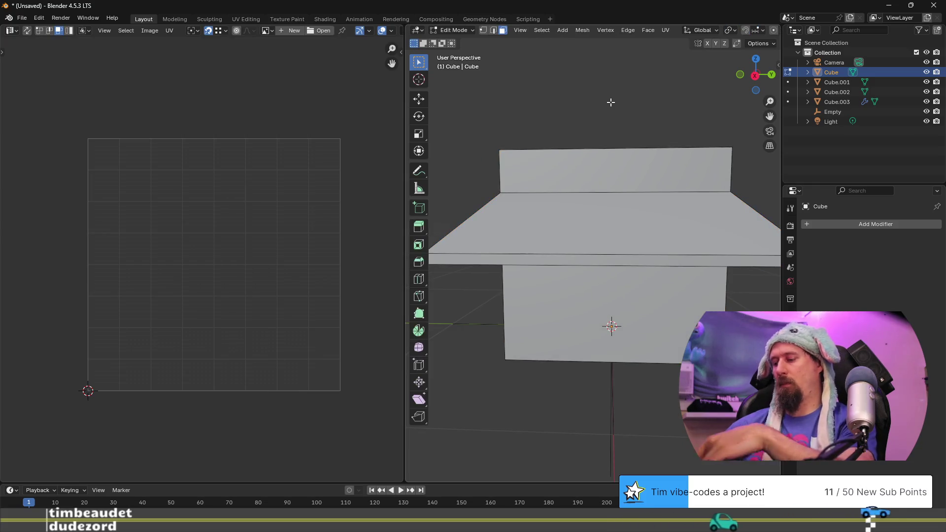
Run a first Smart UV Project unwrap on the Cube mesh
{"action": "key", "text": "u"}
{"action": "left_click", "coordinate": [613, 104]}
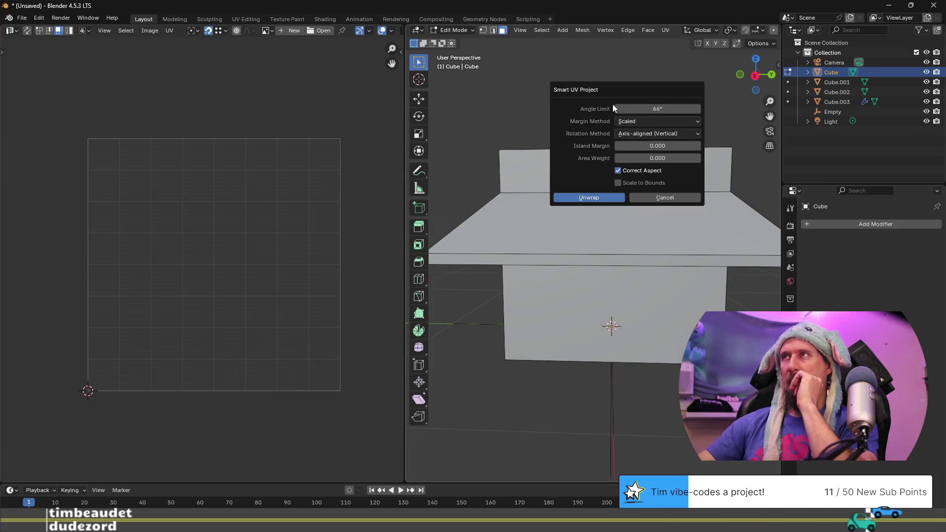
{"action": "key", "text": "Return"}
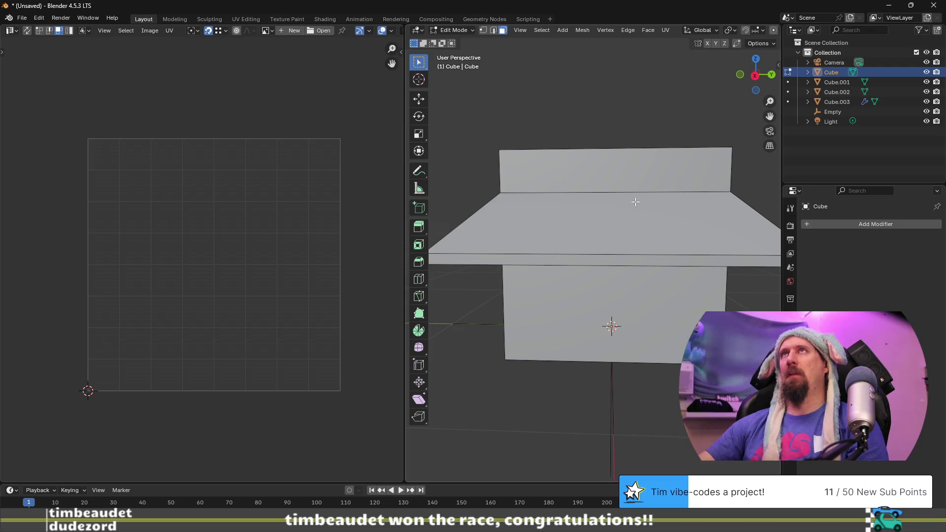
{"action": "scroll", "coordinate": [636, 201], "scroll_direction": "down", "scroll_amount": 2}
{"action": "scroll", "coordinate": [651, 248], "scroll_direction": "up", "scroll_amount": 1}
{"action": "middle_click_drag", "start_coordinate": [650, 247], "coordinate": [646, 251]}
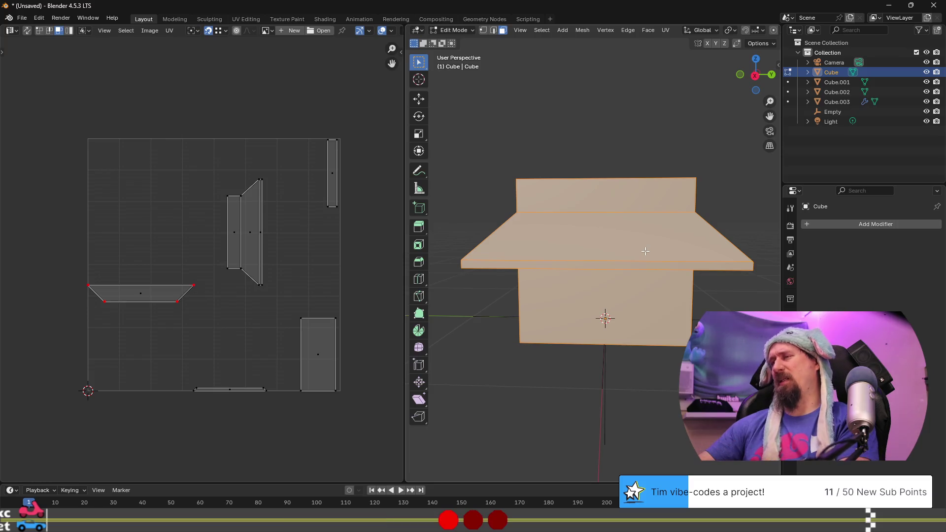
Re-unwrap with Smart UV Project defaults and scale all UV islands to about 0.43
{"action": "key", "text": "u"}
{"action": "left_click", "coordinate": [646, 250]}
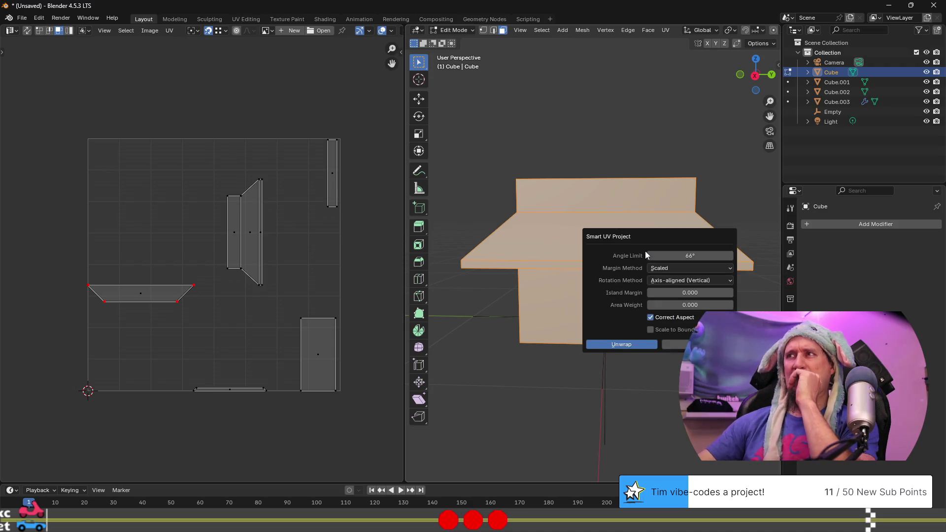
{"action": "left_click", "coordinate": [613, 346]}
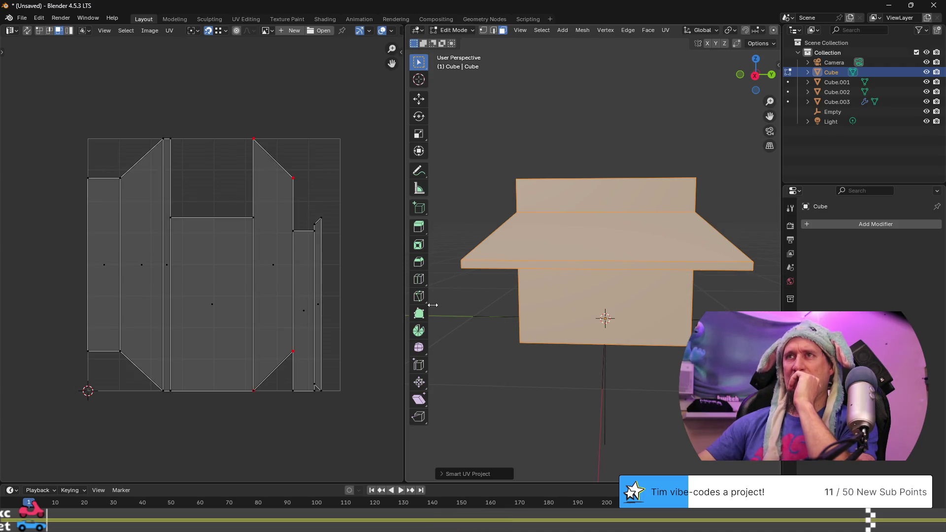
{"action": "key", "text": "a"}
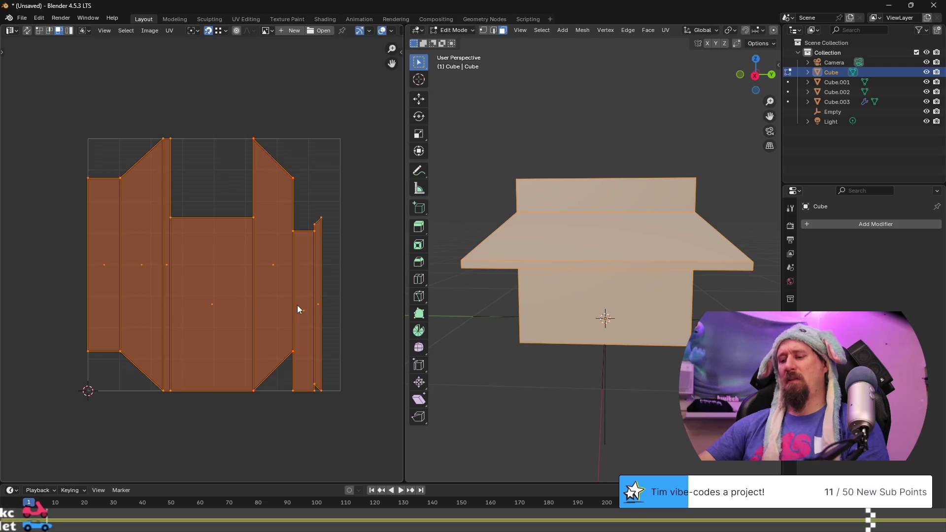
{"action": "key", "text": "s"}
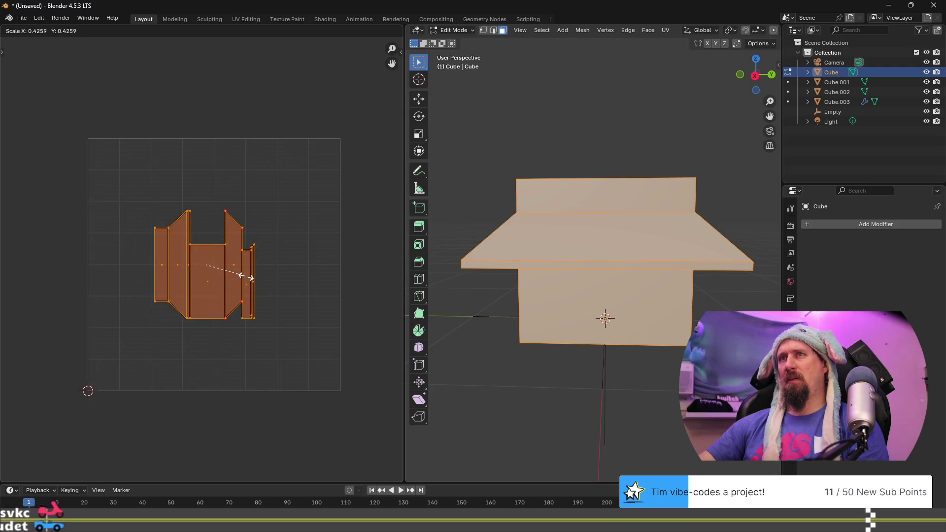
{"action": "left_click", "coordinate": [241, 276]}
Exit the Cube's Edit Mode and briefly check Cube.003's mesh
{"action": "middle_click_drag", "start_coordinate": [497, 281], "coordinate": [536, 307]}
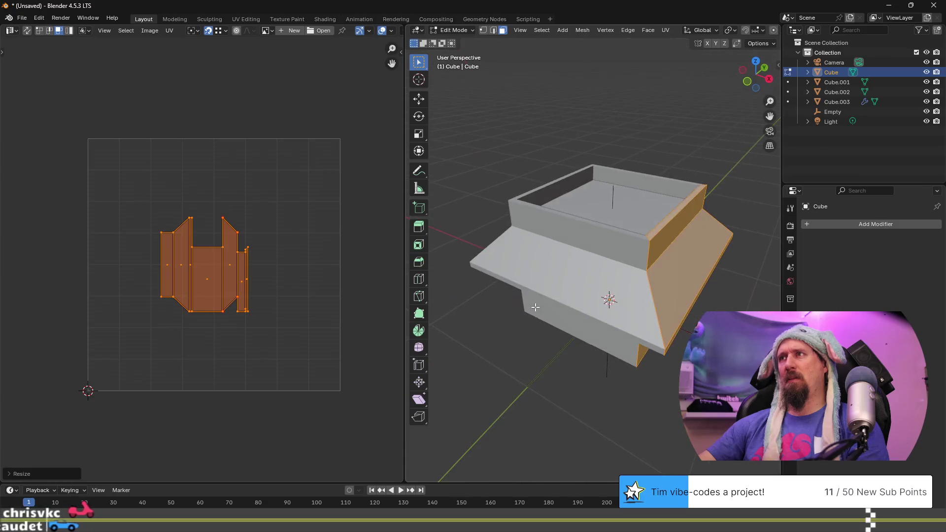
{"action": "key", "text": "Tab"}
{"action": "left_click", "coordinate": [599, 266]}
{"action": "key", "text": "Tab"}
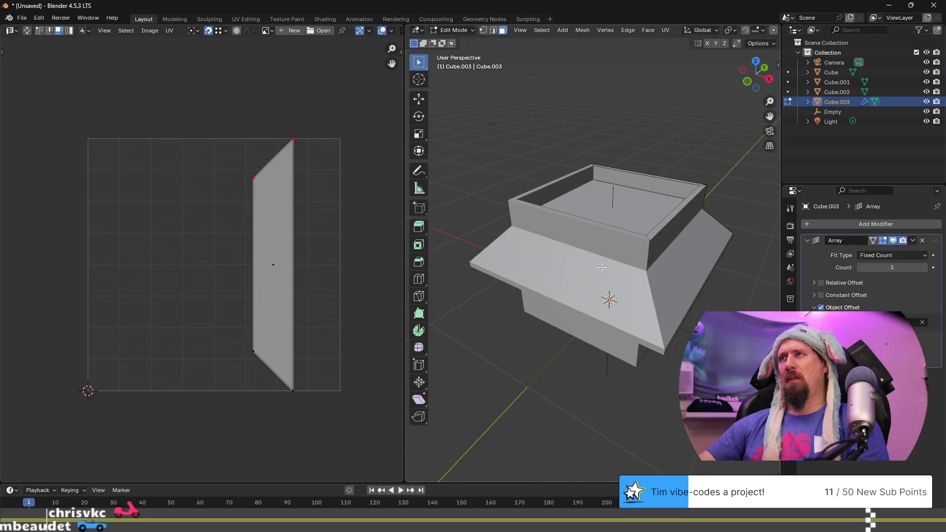
{"action": "key", "text": "Tab"}
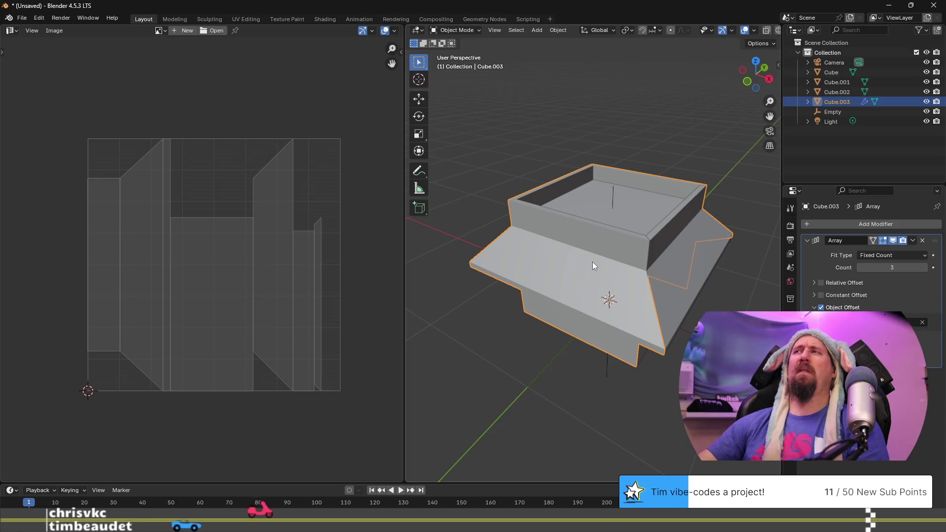
{"action": "mouse_move", "coordinate": [593, 262]}
{"action": "middle_mouse_down"}
{"action": "mouse_move", "coordinate": [487, 307]}
{"action": "mouse_move", "coordinate": [541, 277]}
{"action": "middle_mouse_up"}
{"action": "left_click", "coordinate": [506, 283]}
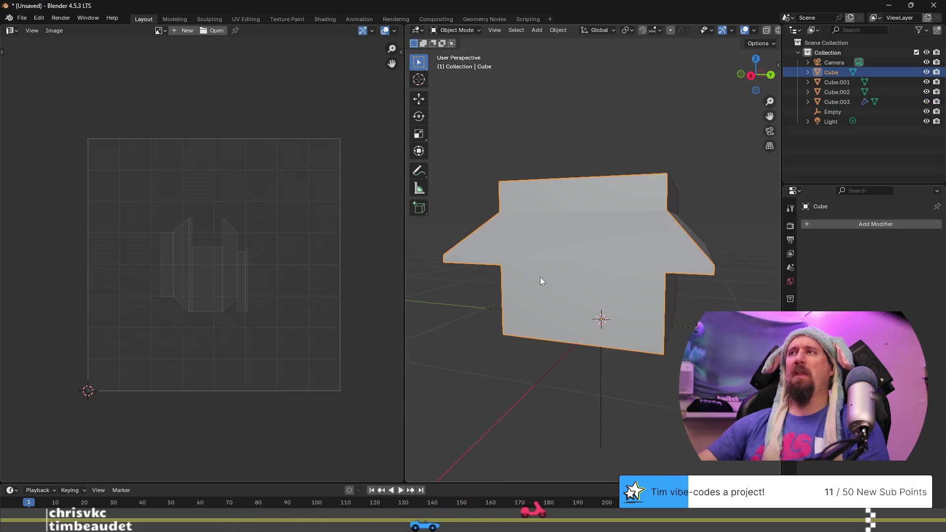
{"action": "middle_click_drag", "start_coordinate": [640, 298], "coordinate": [538, 293]}
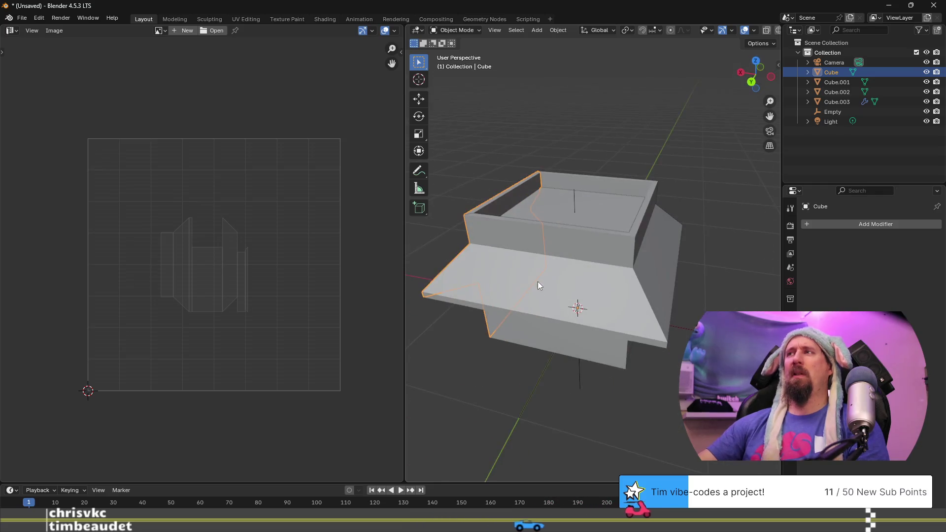
{"action": "mouse_move", "coordinate": [628, 217]}
{"action": "middle_mouse_down"}
{"action": "mouse_move", "coordinate": [474, 249]}
{"action": "mouse_move", "coordinate": [528, 238]}
{"action": "middle_mouse_up"}
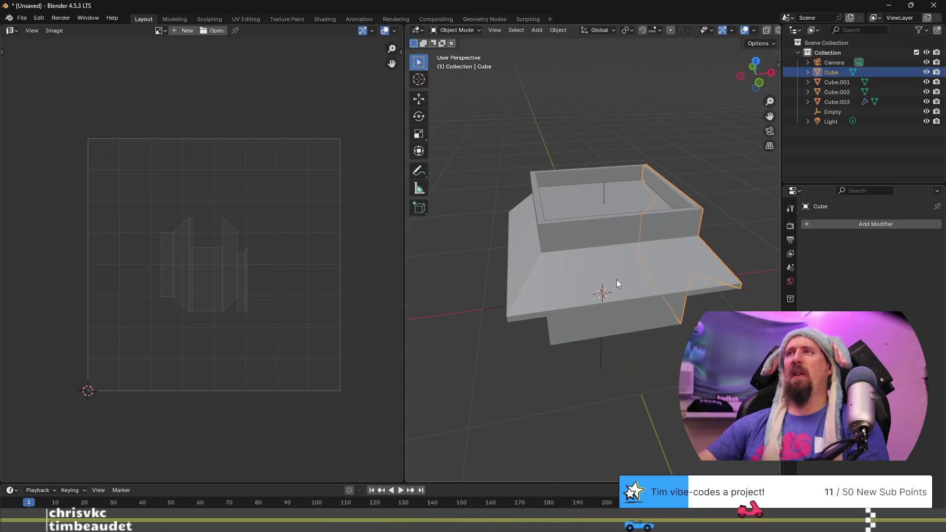
{"action": "mouse_move", "coordinate": [543, 280]}
{"action": "middle_mouse_down"}
{"action": "mouse_move", "coordinate": [634, 249]}
{"action": "mouse_move", "coordinate": [634, 289]}
{"action": "mouse_move", "coordinate": [560, 271]}
{"action": "mouse_move", "coordinate": [620, 280]}
{"action": "mouse_move", "coordinate": [632, 266]}
{"action": "middle_mouse_up"}
{"action": "left_click", "coordinate": [644, 254], "text": "shift"}
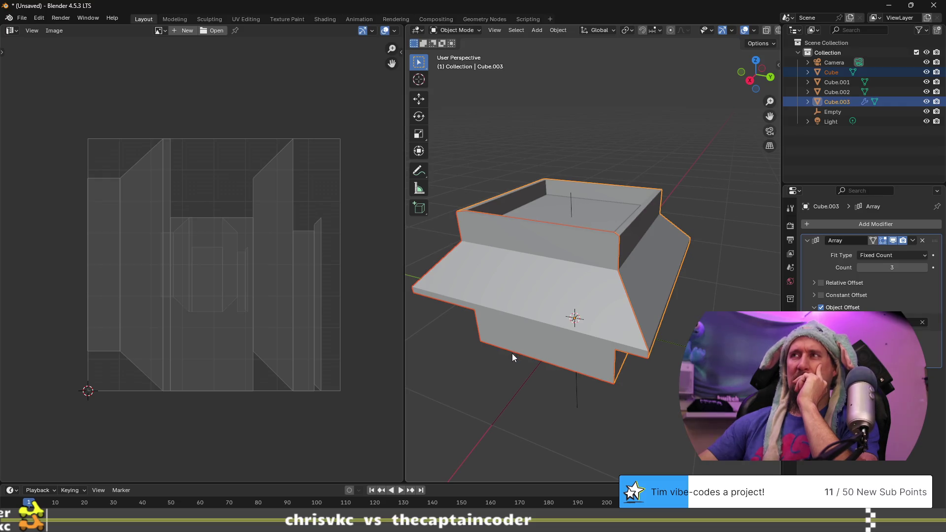
{"action": "left_click", "coordinate": [590, 205]}
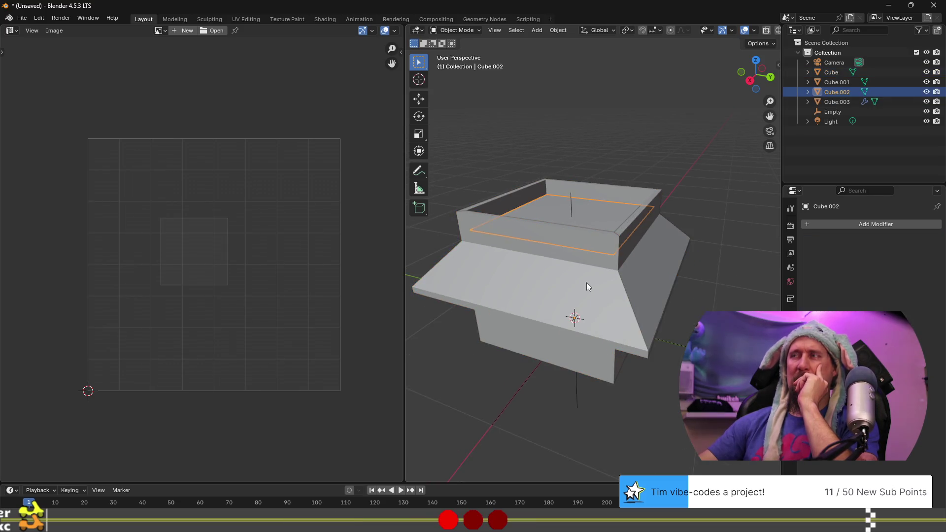
{"action": "middle_click_drag", "start_coordinate": [606, 247], "coordinate": [592, 153]}
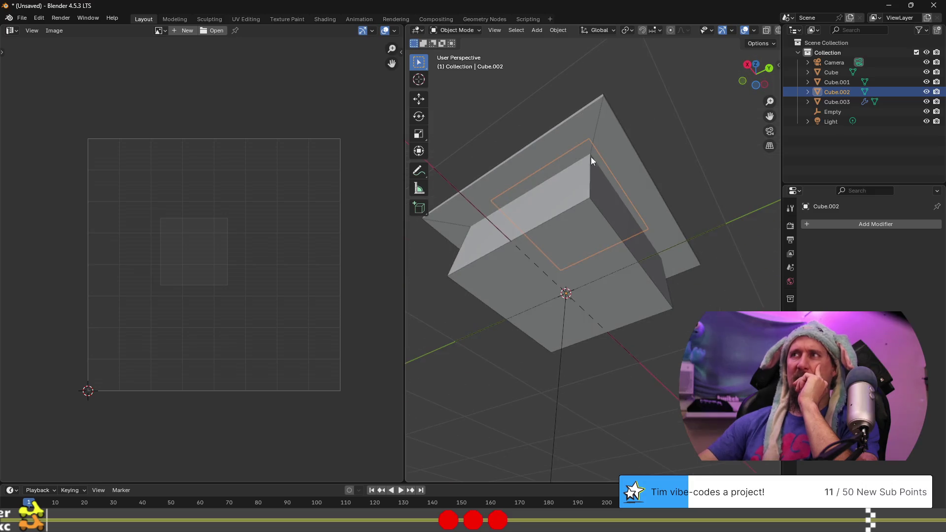
{"action": "left_click", "coordinate": [562, 272]}
{"action": "mouse_move", "coordinate": [563, 272]}
{"action": "middle_mouse_down"}
{"action": "mouse_move", "coordinate": [561, 211]}
{"action": "mouse_move", "coordinate": [573, 248]}
{"action": "middle_mouse_up"}
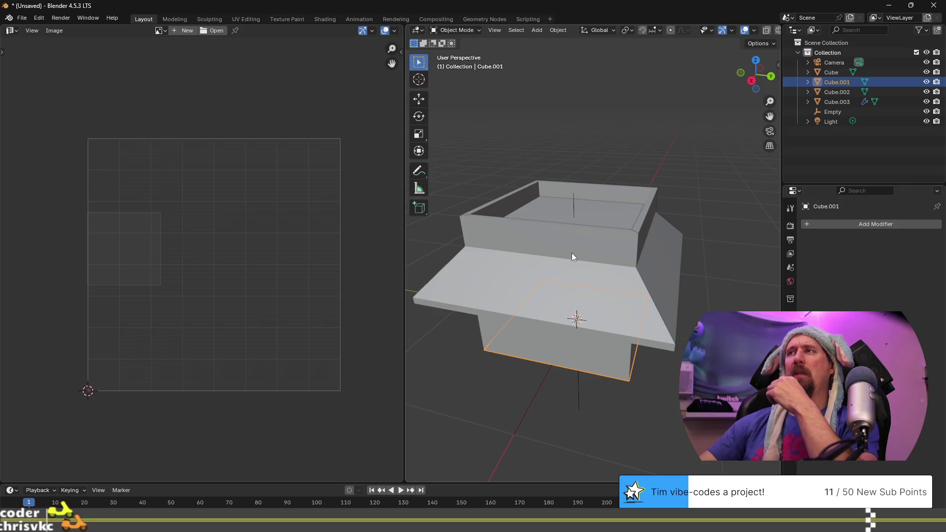
{"action": "middle_click_drag", "start_coordinate": [622, 254], "coordinate": [577, 256]}
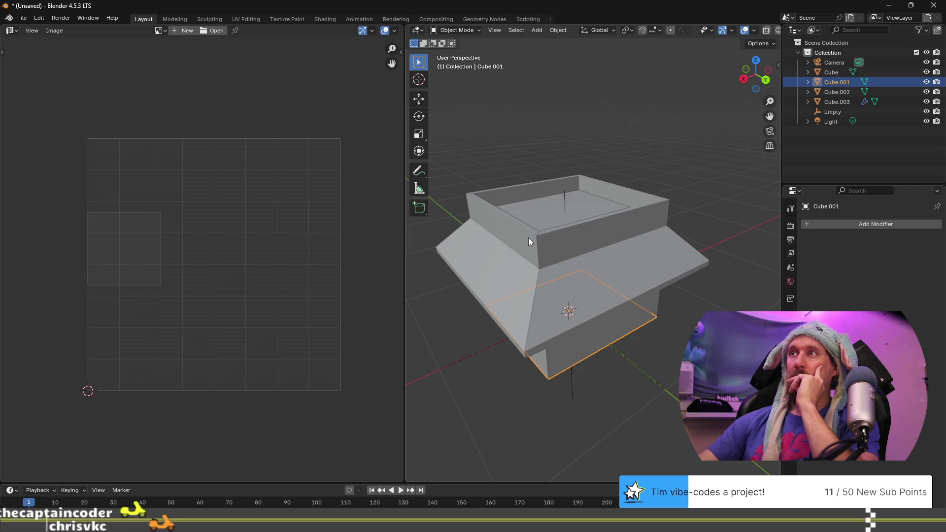
{"action": "left_click", "coordinate": [563, 209]}
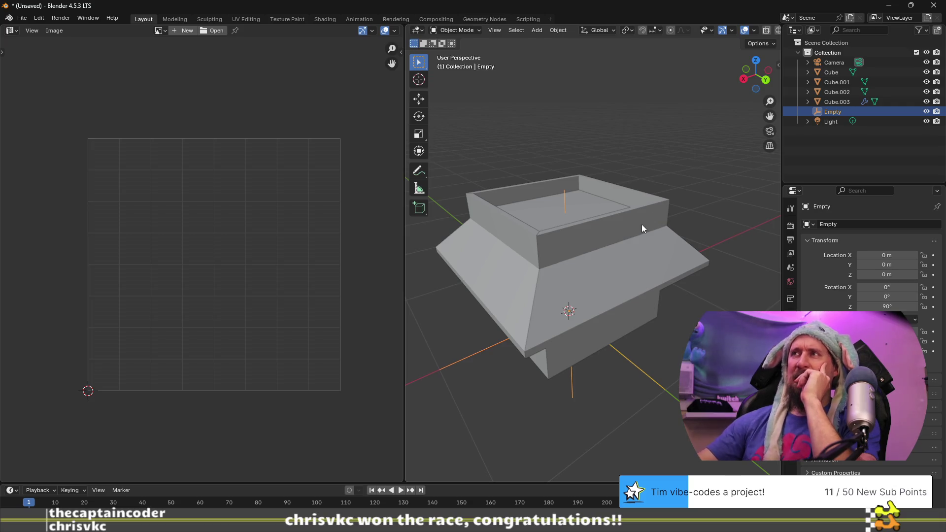
{"action": "mouse_move", "coordinate": [577, 277]}
{"action": "middle_mouse_down"}
{"action": "mouse_move", "coordinate": [663, 241]}
{"action": "mouse_move", "coordinate": [675, 255]}
{"action": "middle_mouse_up"}
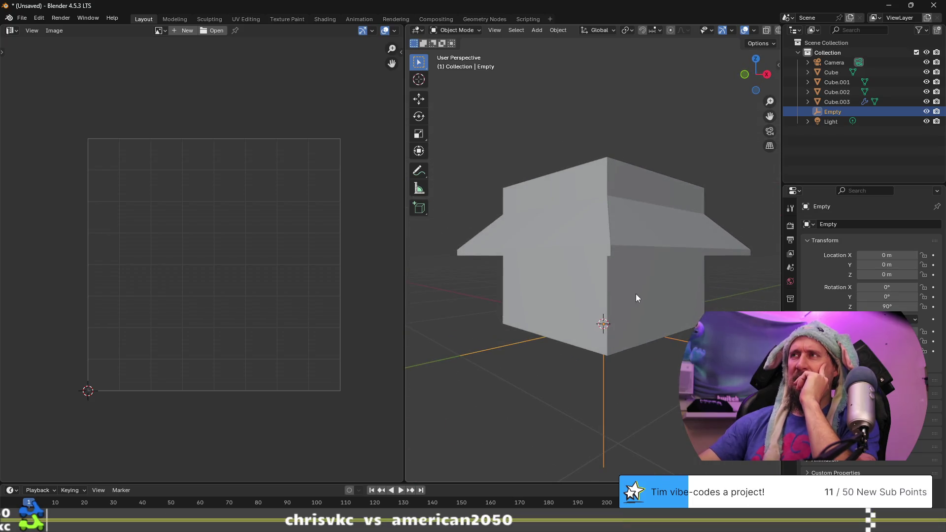
{"action": "middle_click_drag", "start_coordinate": [636, 295], "coordinate": [594, 296]}
{"action": "mouse_move", "coordinate": [663, 220]}
{"action": "middle_mouse_down"}
{"action": "mouse_move", "coordinate": [655, 256]}
{"action": "mouse_move", "coordinate": [543, 271]}
{"action": "middle_mouse_up"}
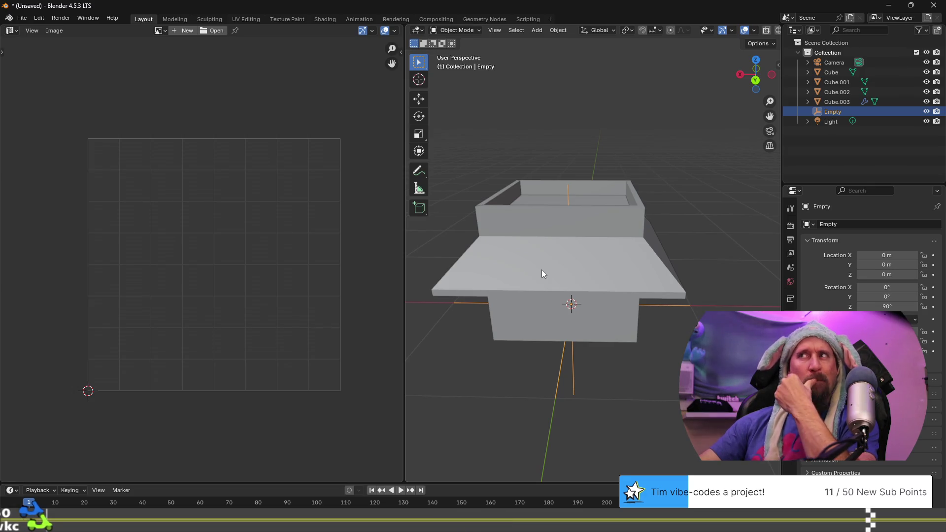
{"action": "middle_click_drag", "start_coordinate": [542, 270], "coordinate": [642, 257]}
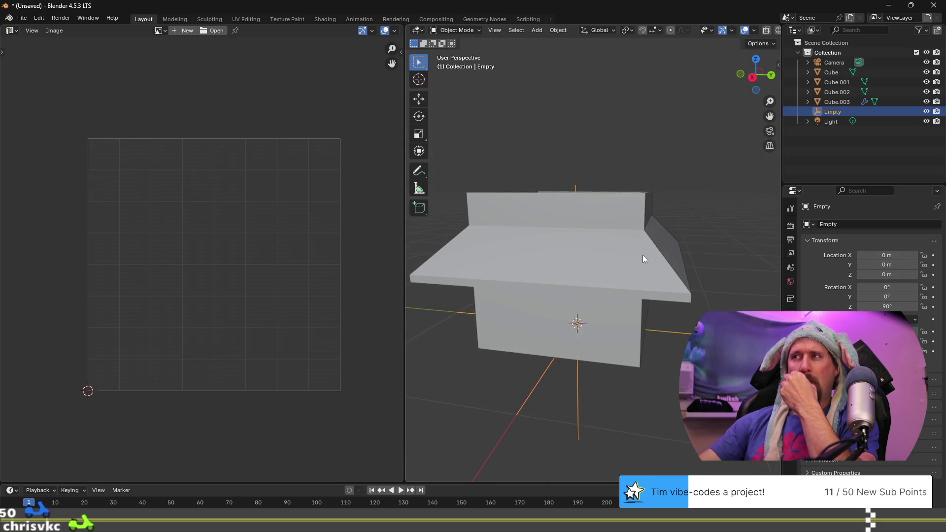
{"action": "middle_click_drag", "start_coordinate": [606, 326], "coordinate": [642, 295]}
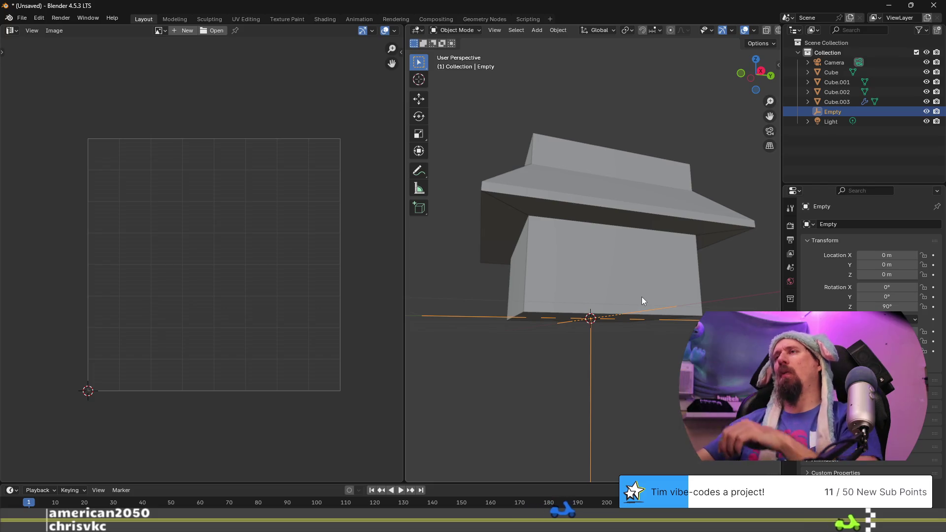
{"action": "left_click", "coordinate": [582, 255]}
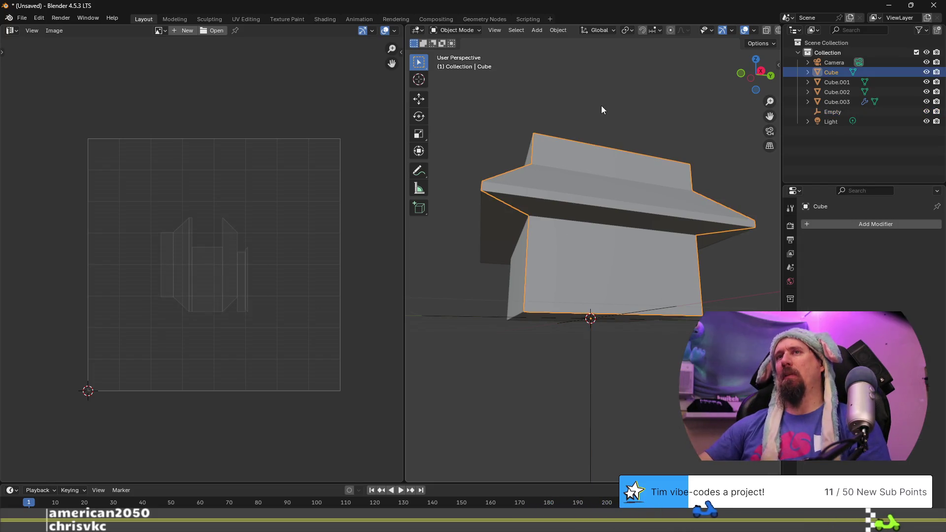
Check the Cube's UV layout, then edit Cube.003 with all its faces selected
{"action": "key", "text": "Tab"}
{"action": "mouse_move", "coordinate": [645, 192]}
{"action": "middle_mouse_down"}
{"action": "mouse_move", "coordinate": [575, 316]}
{"action": "mouse_move", "coordinate": [587, 290]}
{"action": "middle_mouse_up"}
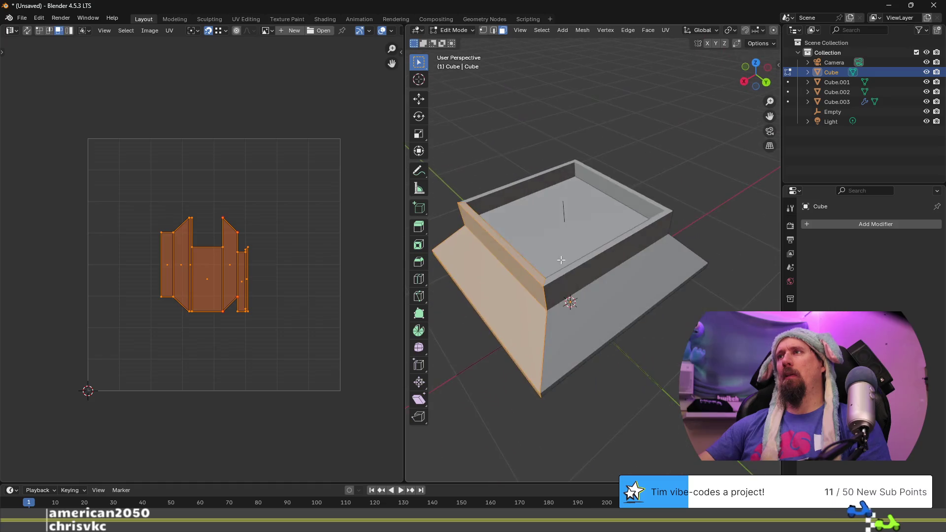
{"action": "key", "text": "Tab"}
{"action": "left_click", "coordinate": [604, 288]}
{"action": "key", "text": "Tab"}
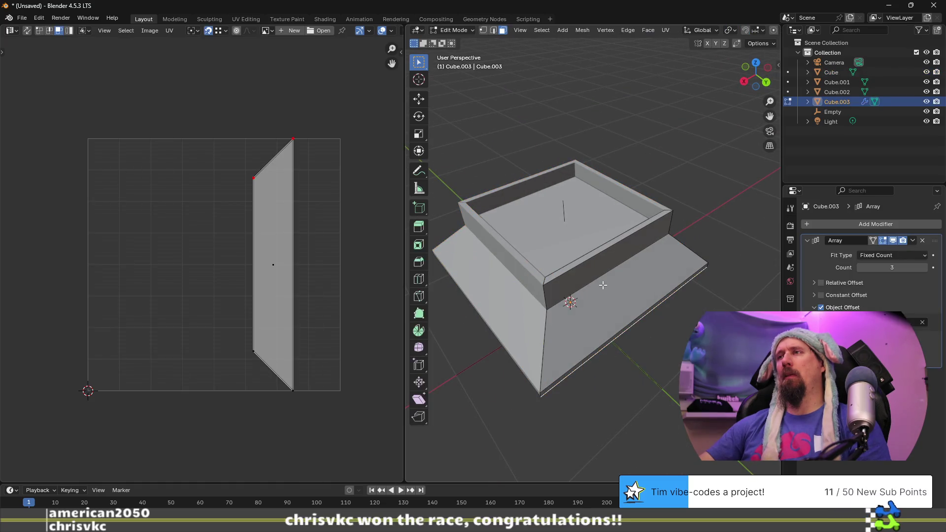
{"action": "key", "text": "l"}
Scale Cube.003's UV islands to about 0.46 and move them to the bottom-left
{"action": "key", "text": "a"}
{"action": "key", "text": "s"}
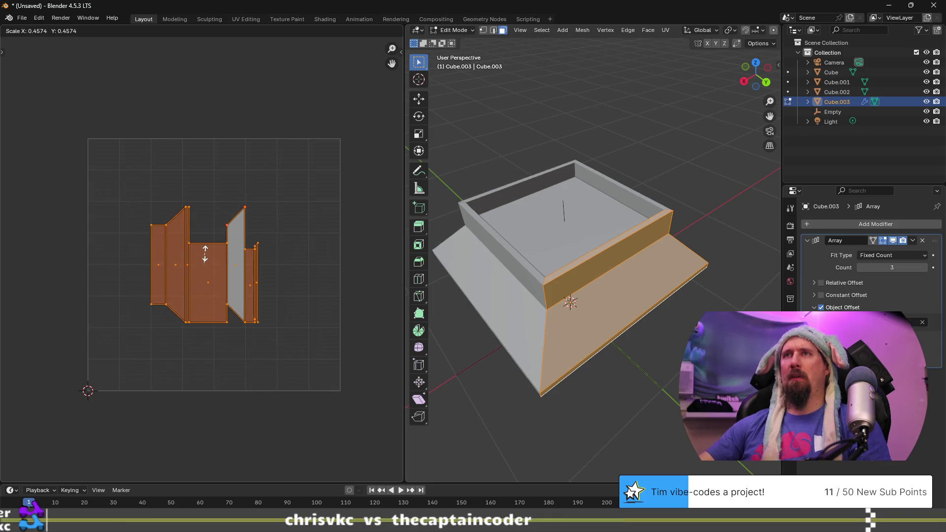
{"action": "left_click", "coordinate": [209, 256]}
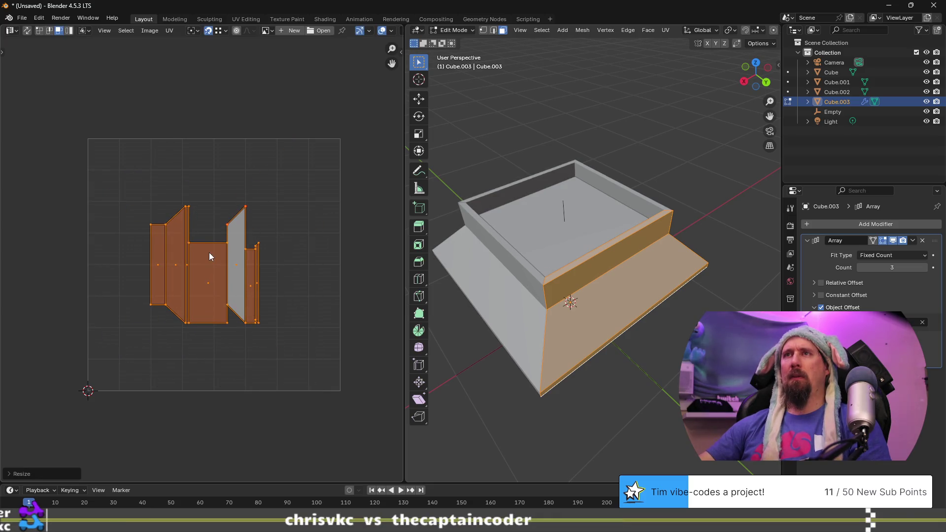
{"action": "key", "text": "g"}
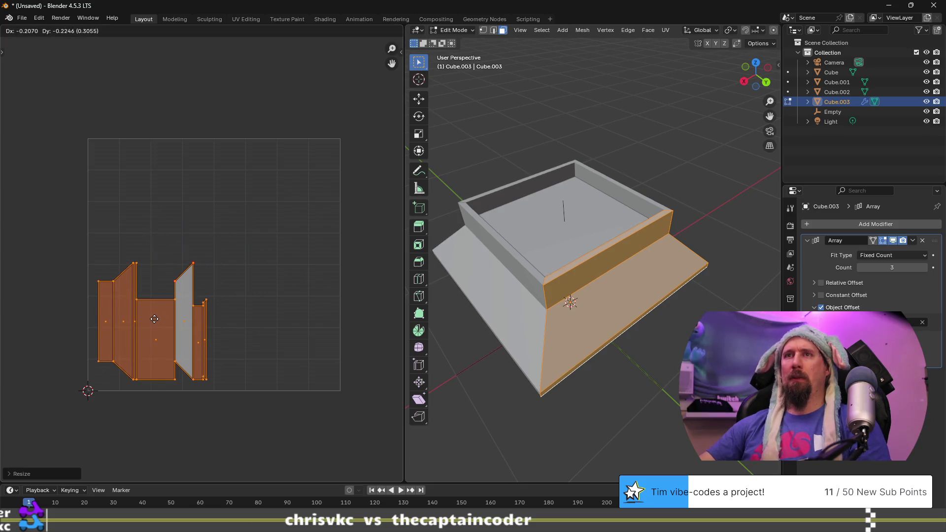
{"action": "left_click", "coordinate": [154, 319]}
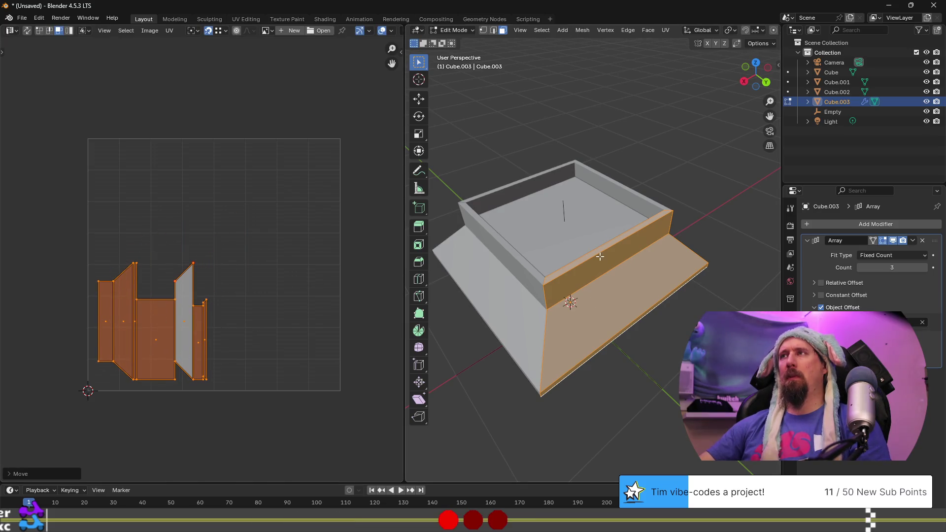
{"action": "middle_click_drag", "start_coordinate": [652, 231], "coordinate": [643, 222]}
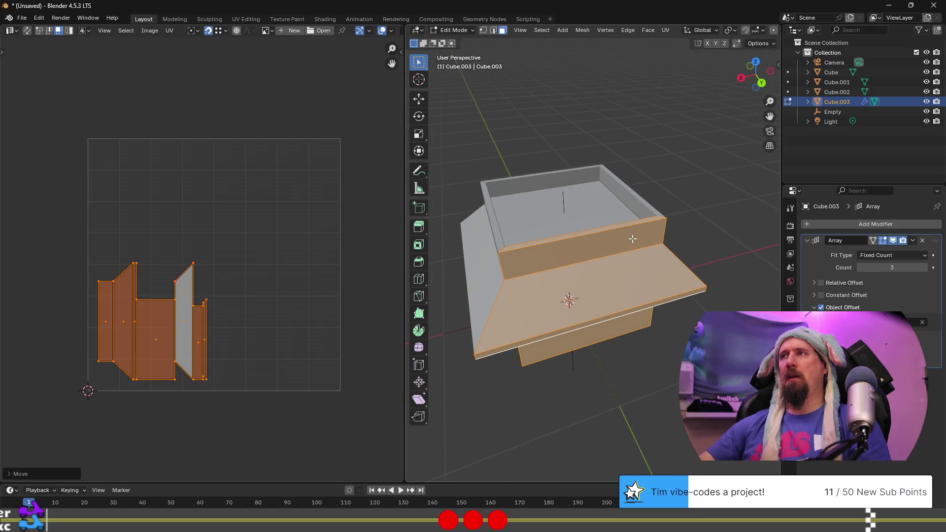
{"action": "key", "text": "Tab"}
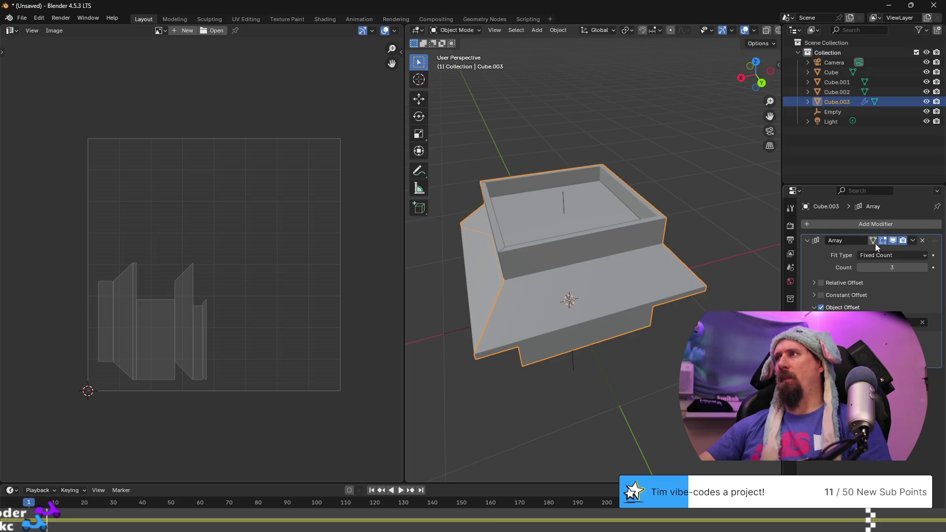
Apply the Array modifier and join Cube, Cube.002 and Cube.001 together
{"action": "left_click", "coordinate": [914, 241]}
{"action": "left_click", "coordinate": [891, 250]}
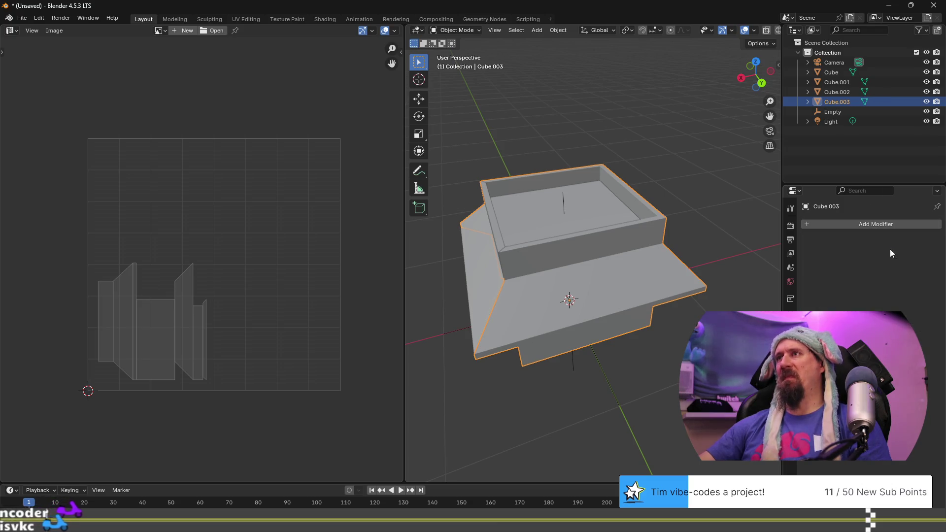
{"action": "mouse_move", "coordinate": [572, 341]}
{"action": "middle_mouse_down"}
{"action": "mouse_move", "coordinate": [590, 372]}
{"action": "mouse_move", "coordinate": [543, 281]}
{"action": "middle_mouse_up"}
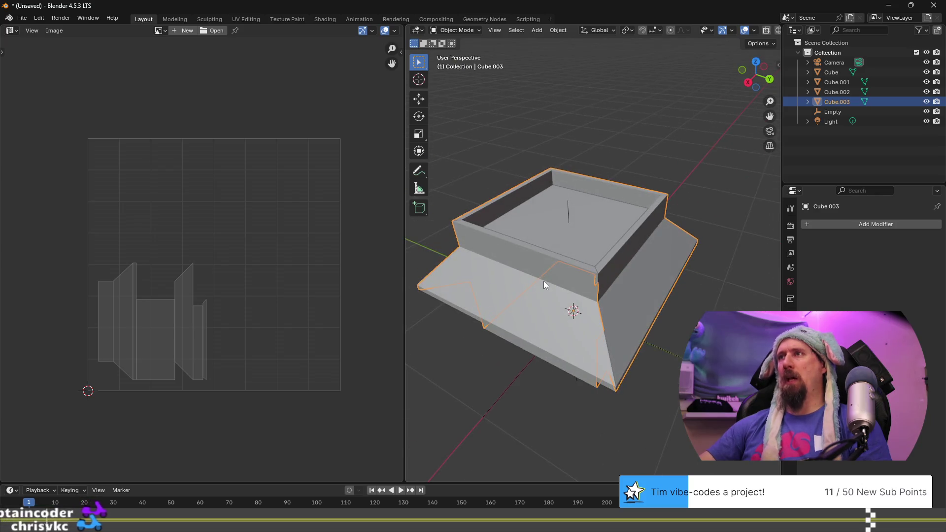
{"action": "left_click", "coordinate": [543, 261]}
{"action": "left_click", "coordinate": [571, 224], "text": "shift"}
{"action": "mouse_move", "coordinate": [554, 383]}
{"action": "middle_mouse_down"}
{"action": "mouse_move", "coordinate": [566, 280]}
{"action": "mouse_move", "coordinate": [596, 212]}
{"action": "mouse_move", "coordinate": [585, 229]}
{"action": "middle_mouse_up"}
{"action": "left_click", "coordinate": [567, 279], "text": "shift"}
{"action": "key", "text": "ctrl+j"}
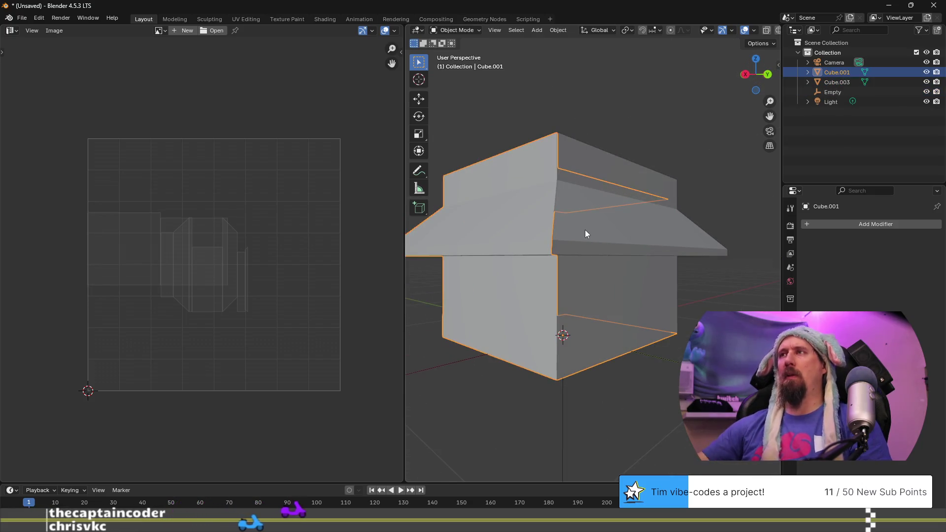
Merge the joined pieces with Cube.003 into one mesh and enter Edit Mode
{"action": "key", "text": "ctrl+j"}
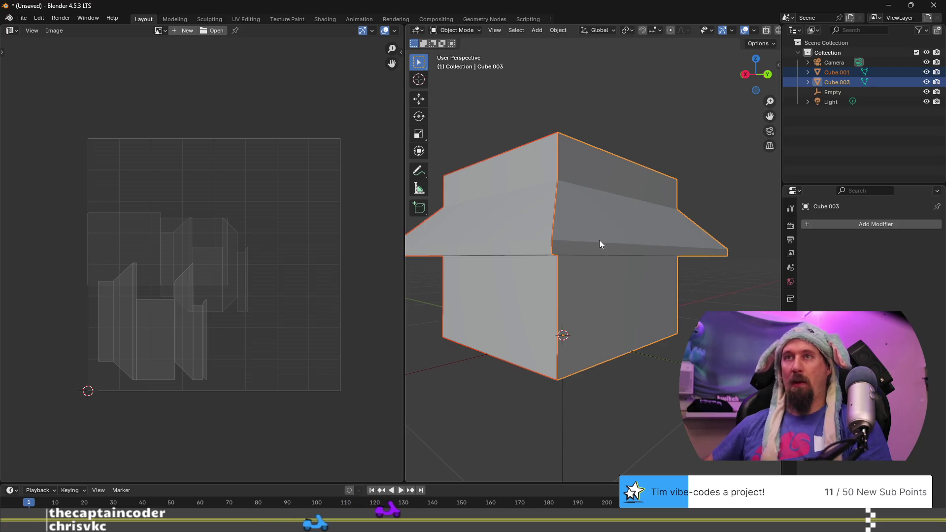
{"action": "scroll", "coordinate": [599, 241], "scroll_direction": "down", "scroll_amount": 3}
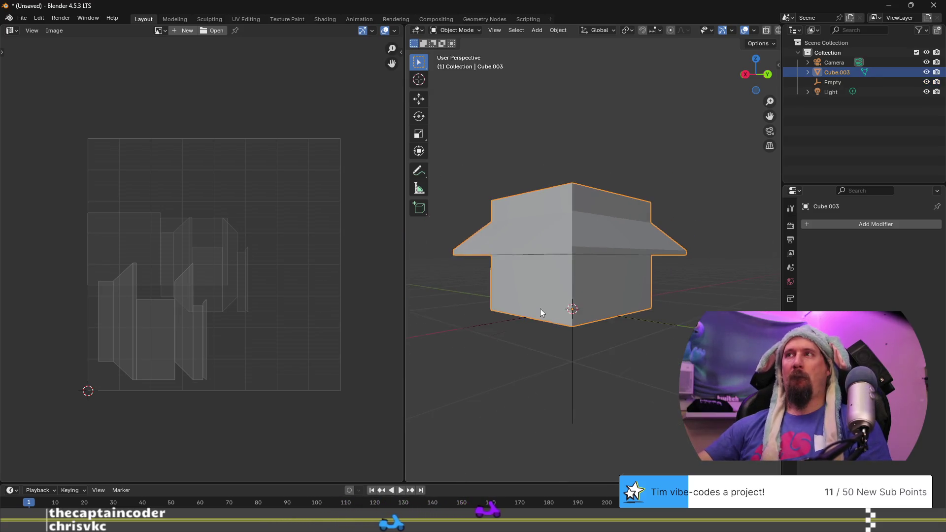
{"action": "middle_click_drag", "start_coordinate": [539, 307], "coordinate": [582, 337]}
{"action": "key", "text": "Tab"}
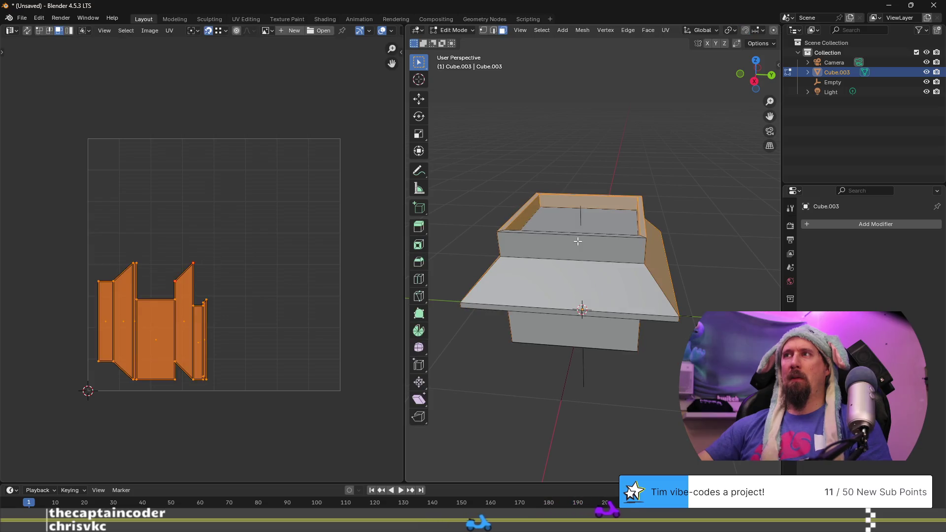
Select the box's floor, wall, roof and side flange faces for unwrapping
{"action": "left_click", "coordinate": [579, 241]}
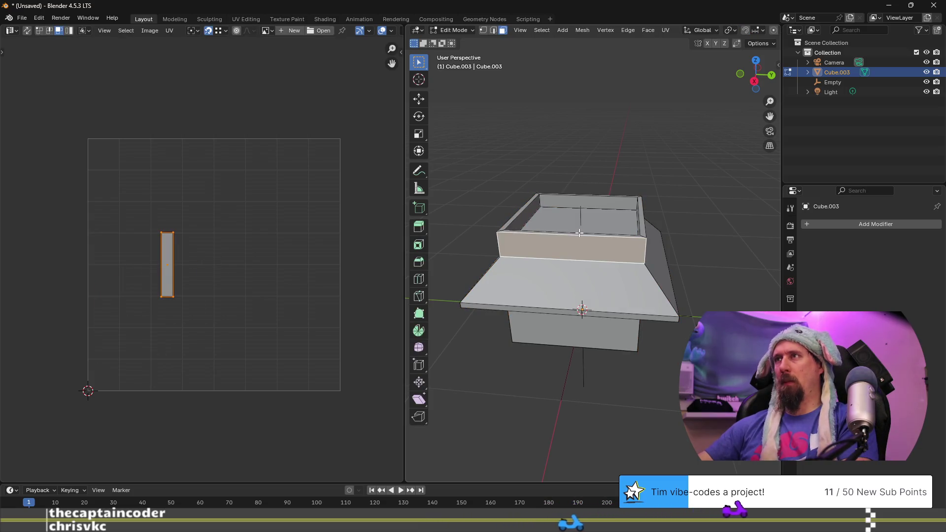
{"action": "left_click", "coordinate": [580, 240]}
{"action": "key", "text": "l"}
{"action": "middle_click_drag", "start_coordinate": [580, 240], "coordinate": [534, 255]}
{"action": "key", "text": "l"}
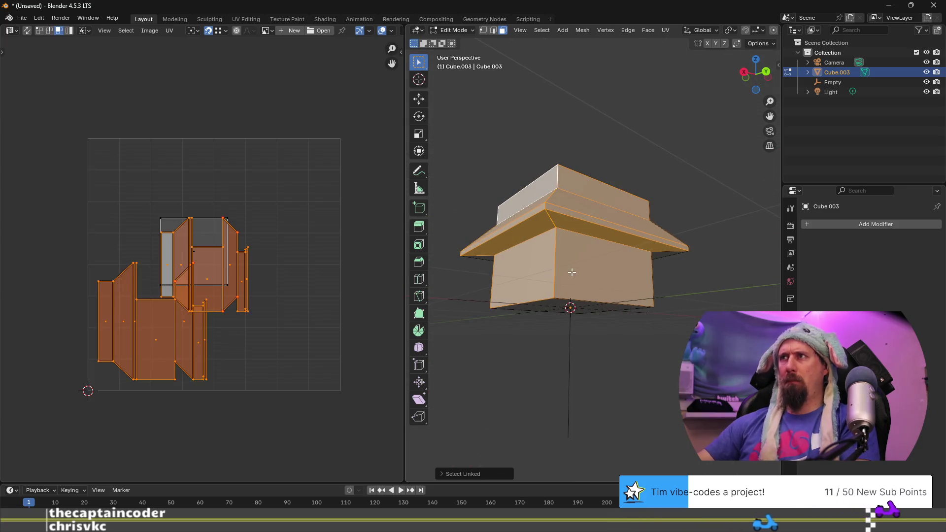
{"action": "scroll", "coordinate": [578, 272], "scroll_direction": "down", "scroll_amount": 3}
{"action": "scroll", "coordinate": [577, 272], "scroll_direction": "up", "scroll_amount": 3}
{"action": "mouse_move", "coordinate": [577, 272]}
{"action": "middle_mouse_down"}
{"action": "mouse_move", "coordinate": [564, 332]}
{"action": "mouse_move", "coordinate": [547, 226]}
{"action": "middle_mouse_up"}
{"action": "key", "text": "shift+l"}
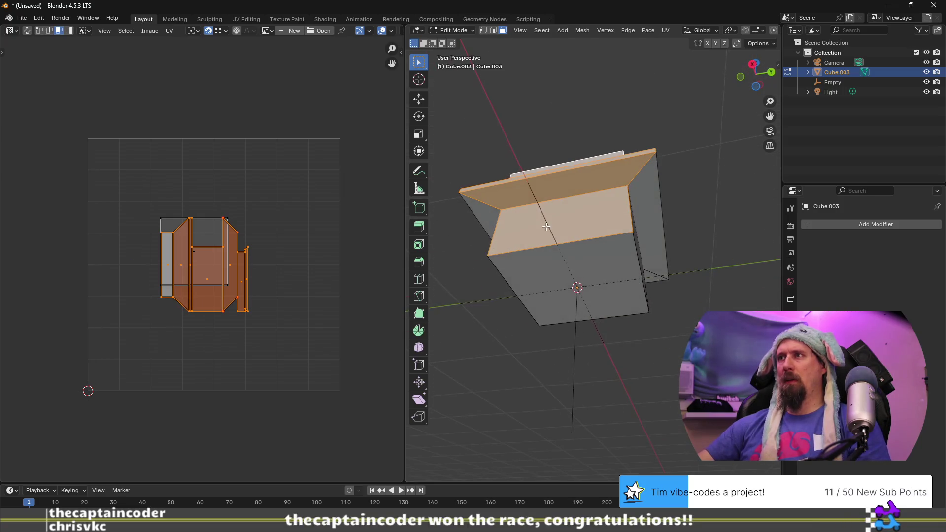
{"action": "left_click", "coordinate": [566, 269], "text": "shift"}
{"action": "middle_click_drag", "start_coordinate": [567, 195], "coordinate": [547, 271]}
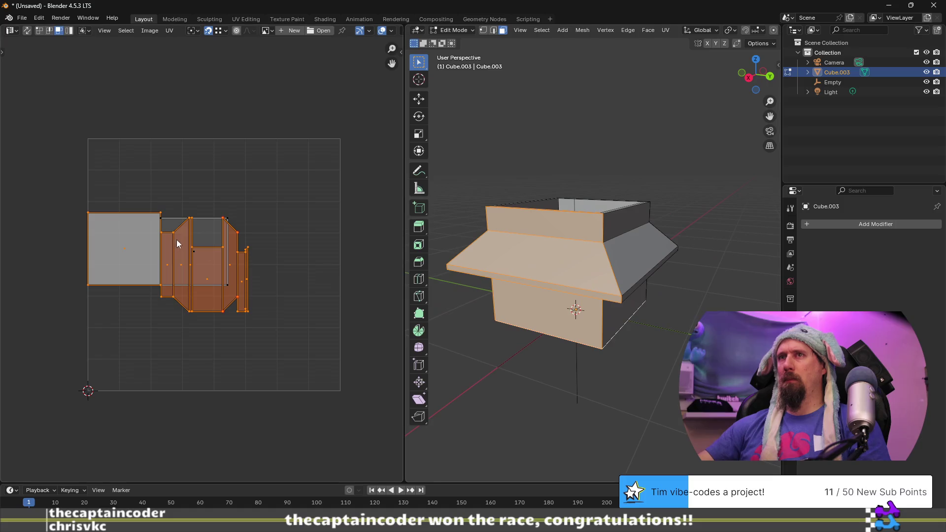
Unwrap the selected faces with Smart UV Project, keeping the original island size
{"action": "key", "text": "u"}
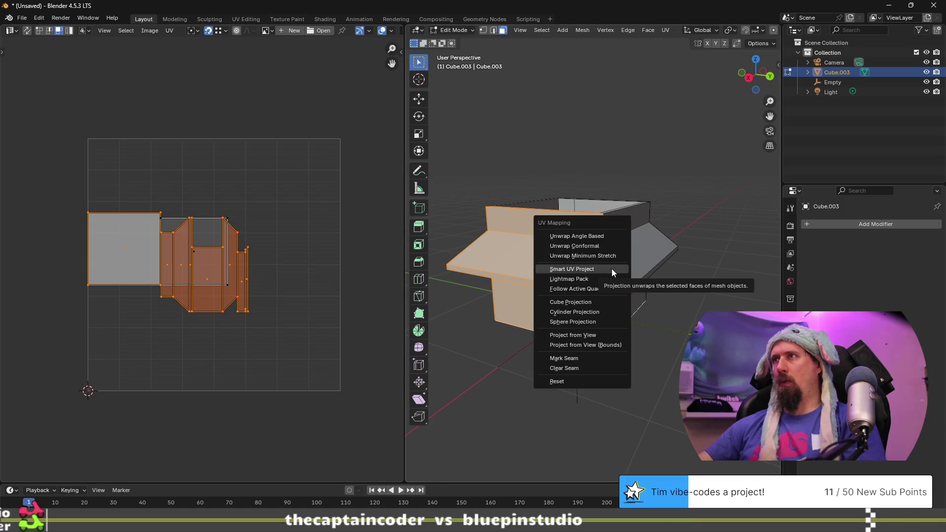
{"action": "left_click", "coordinate": [611, 271]}
{"action": "left_click", "coordinate": [588, 365]}
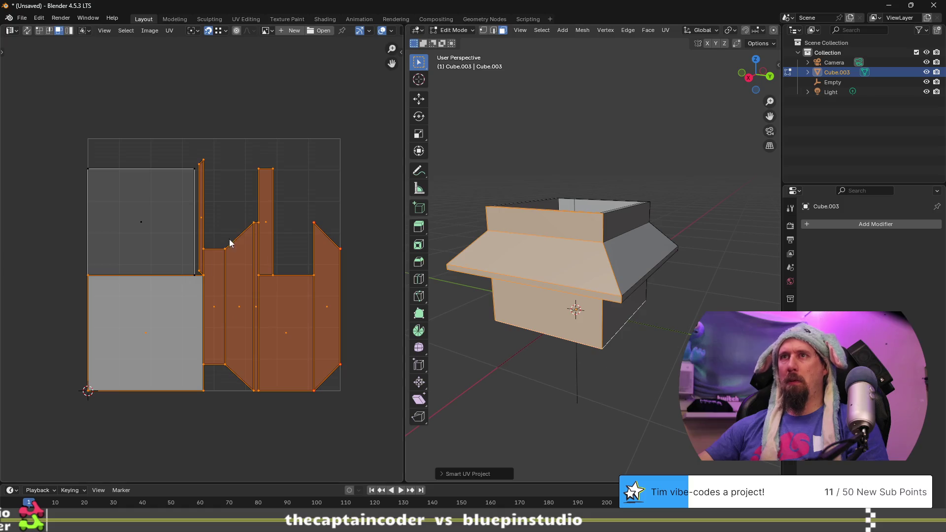
{"action": "key", "text": "s"}
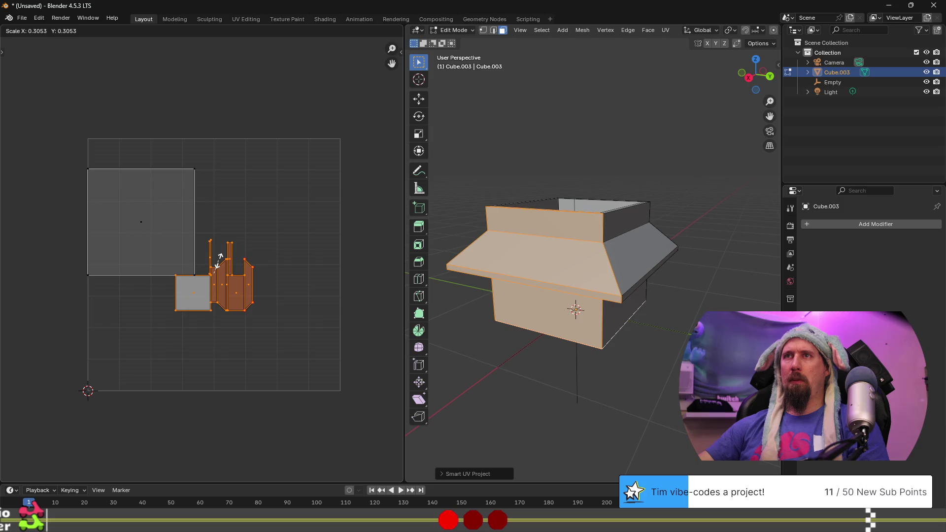
{"action": "left_click", "coordinate": [230, 237]}
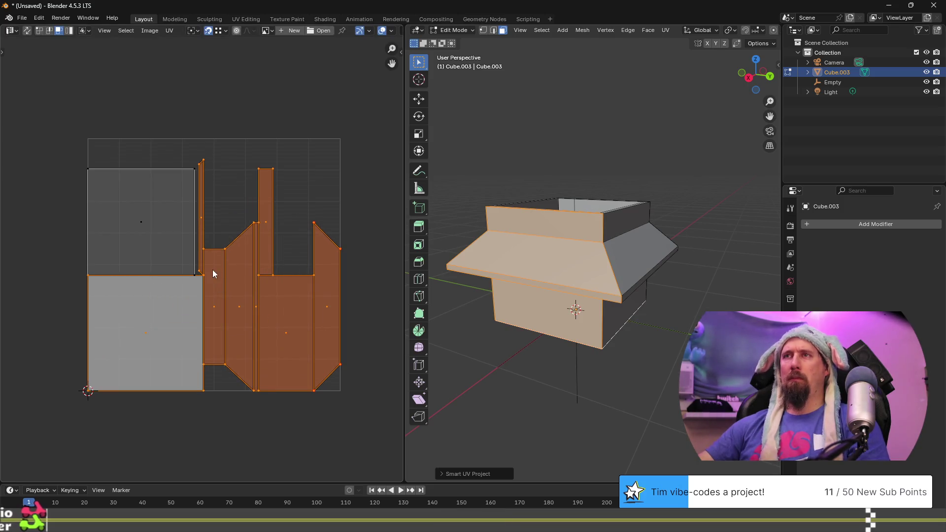
Shrink the two square UV islands and place them in the top-left corner
{"action": "left_click", "coordinate": [175, 333]}
{"action": "left_click", "coordinate": [153, 223], "text": "shift"}
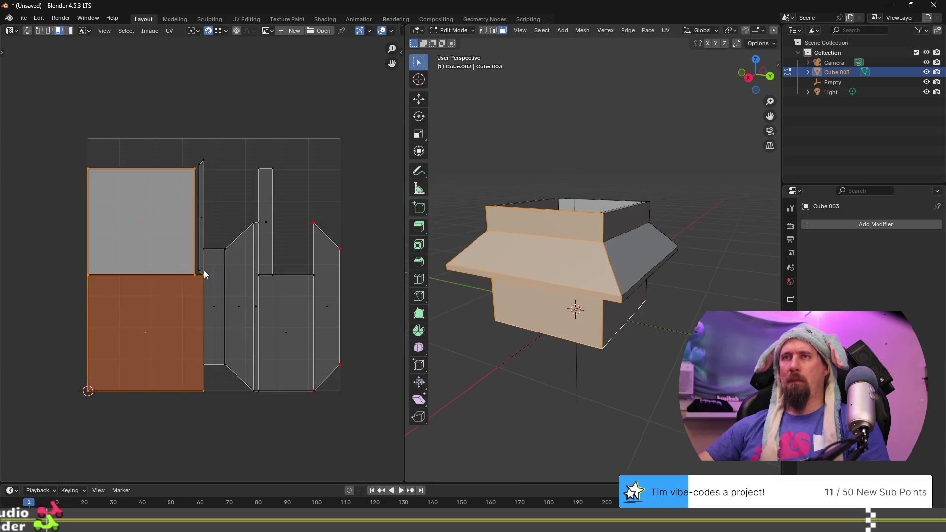
{"action": "key", "text": "s"}
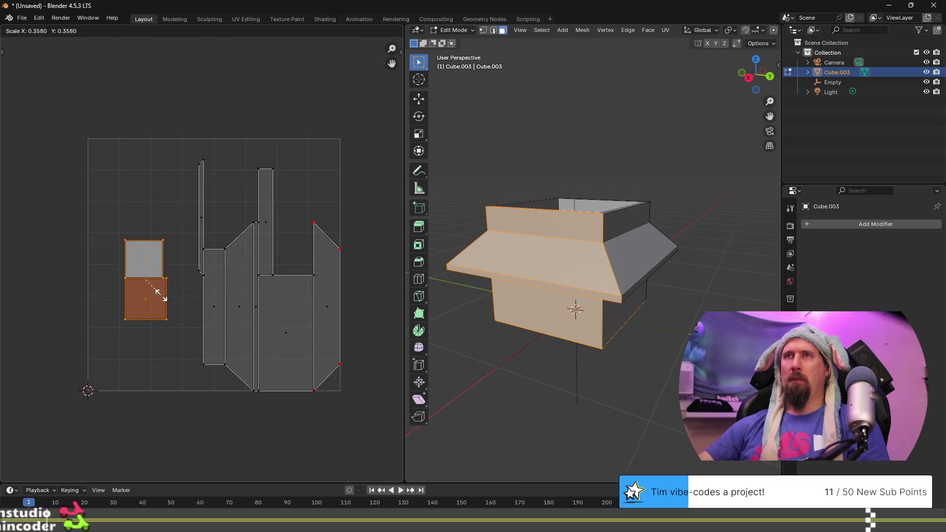
{"action": "left_click", "coordinate": [159, 291]}
{"action": "key", "text": "g"}
{"action": "left_click", "coordinate": [137, 198]}
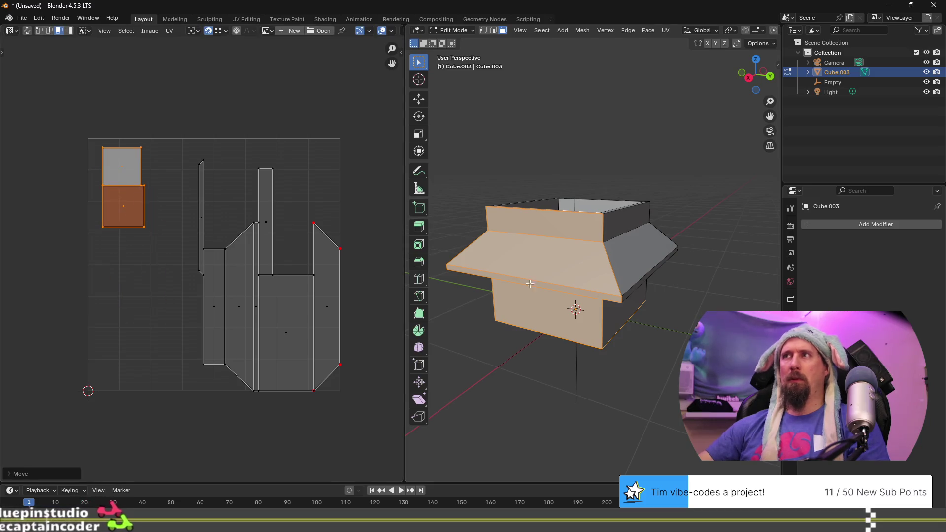
Show and frame all UV islands, then select only the front flange face
{"action": "key", "text": "l"}
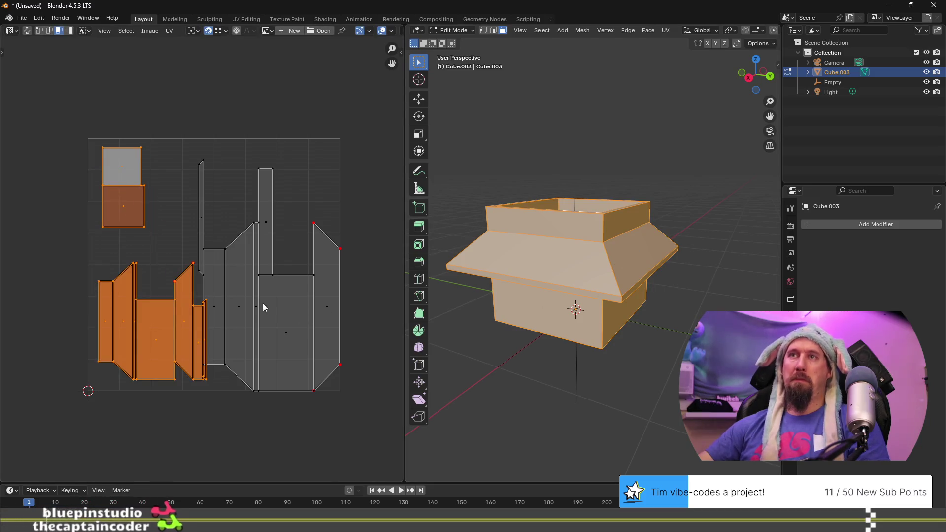
{"action": "scroll", "coordinate": [282, 281], "scroll_direction": "up", "scroll_amount": 1}
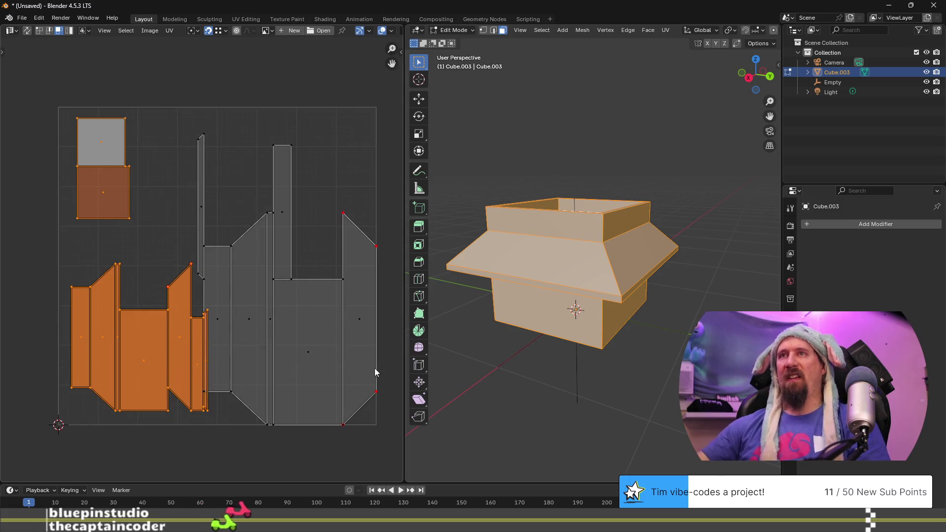
{"action": "middle_click_drag", "start_coordinate": [347, 360], "coordinate": [362, 352]}
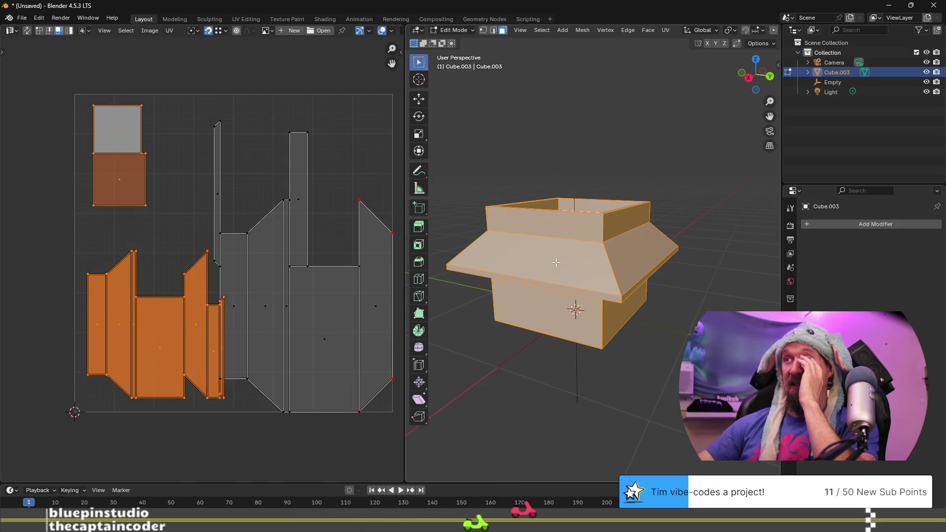
{"action": "left_click", "coordinate": [567, 295]}
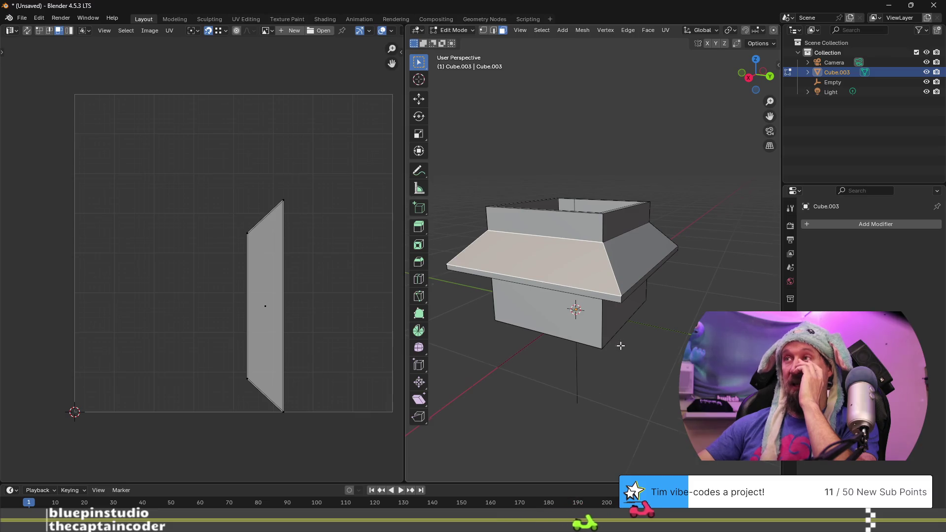
{"action": "middle_click_drag", "start_coordinate": [567, 295], "coordinate": [582, 253]}
{"action": "left_click", "coordinate": [583, 254]}
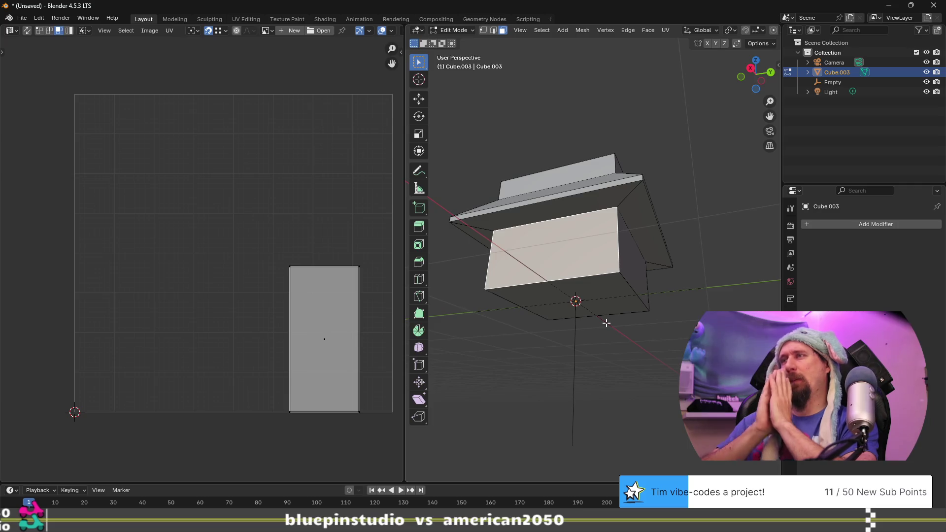
{"action": "middle_click_drag", "start_coordinate": [604, 338], "coordinate": [596, 289]}
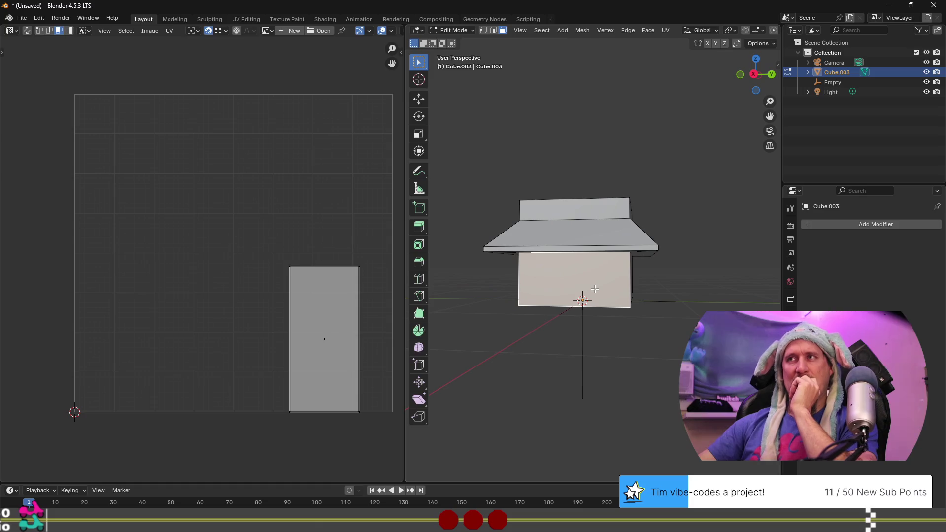
{"action": "key", "text": "a"}
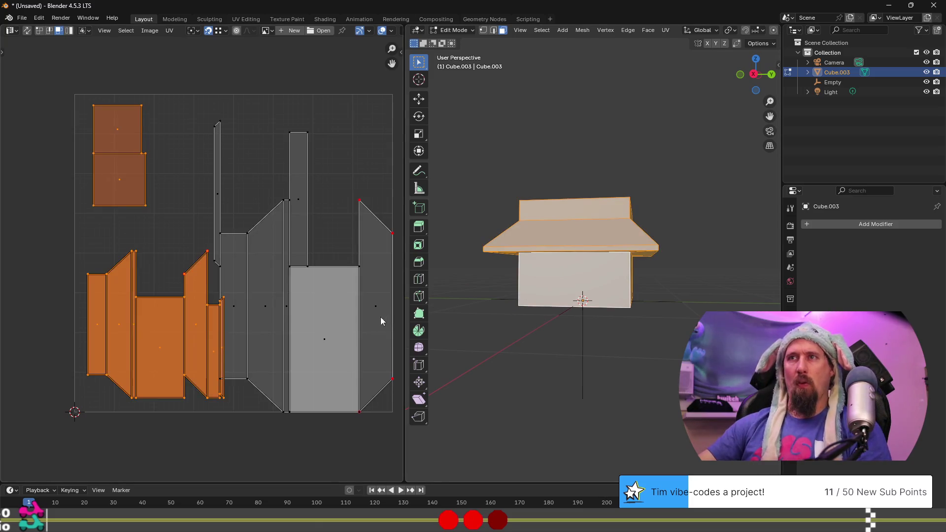
{"action": "left_click", "coordinate": [227, 275]}
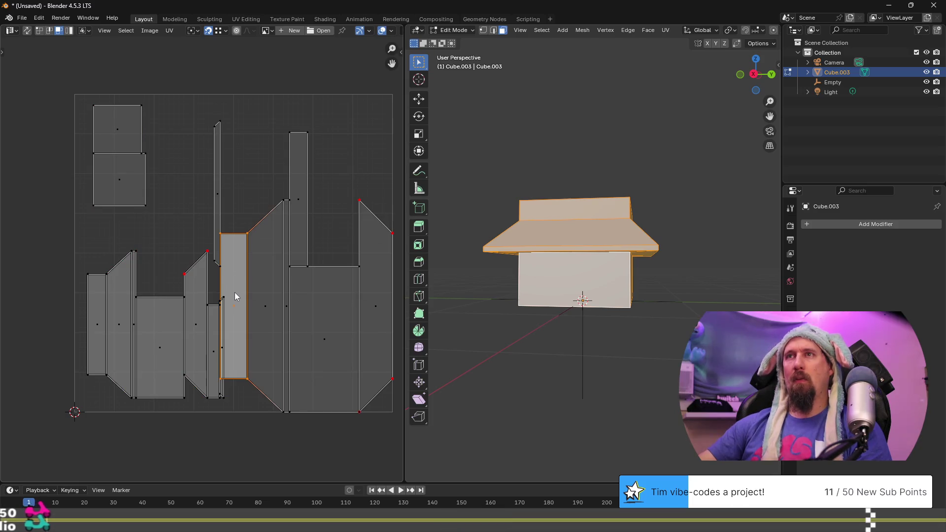
{"action": "left_click", "coordinate": [620, 284]}
{"action": "mouse_move", "coordinate": [620, 283]}
{"action": "middle_mouse_down"}
{"action": "mouse_move", "coordinate": [593, 191]}
{"action": "mouse_move", "coordinate": [582, 244]}
{"action": "mouse_move", "coordinate": [585, 212]}
{"action": "middle_mouse_up"}
{"action": "left_click", "coordinate": [593, 192]}
{"action": "left_click", "coordinate": [585, 212]}
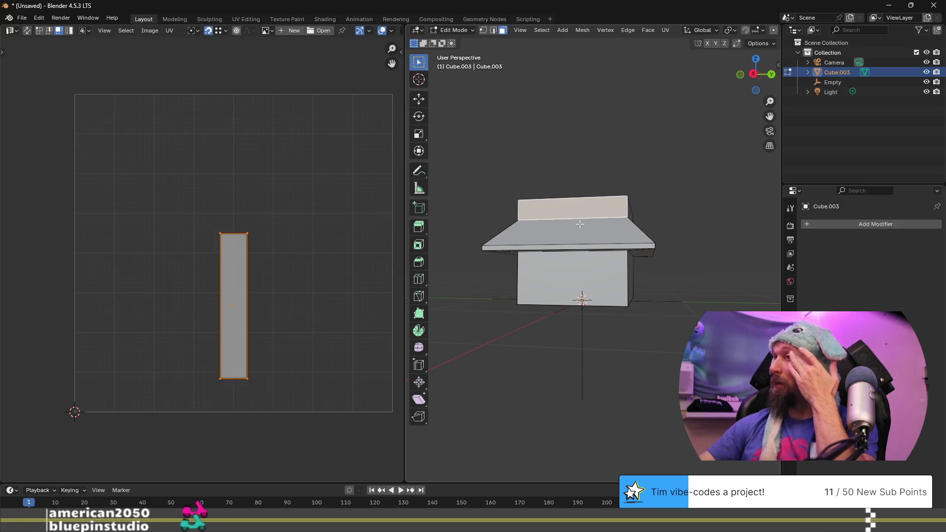
{"action": "middle_click_drag", "start_coordinate": [580, 225], "coordinate": [597, 217]}
{"action": "left_click", "coordinate": [597, 218]}
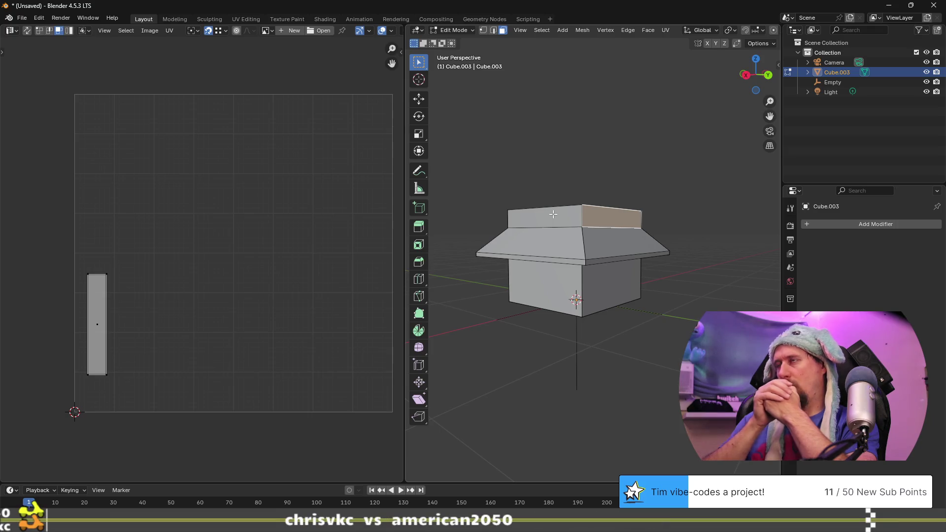
Switch between single-face and whole-mesh selections on the box
{"action": "left_click", "coordinate": [553, 213]}
{"action": "middle_click_drag", "start_coordinate": [554, 214], "coordinate": [579, 290]}
{"action": "key", "text": "a"}
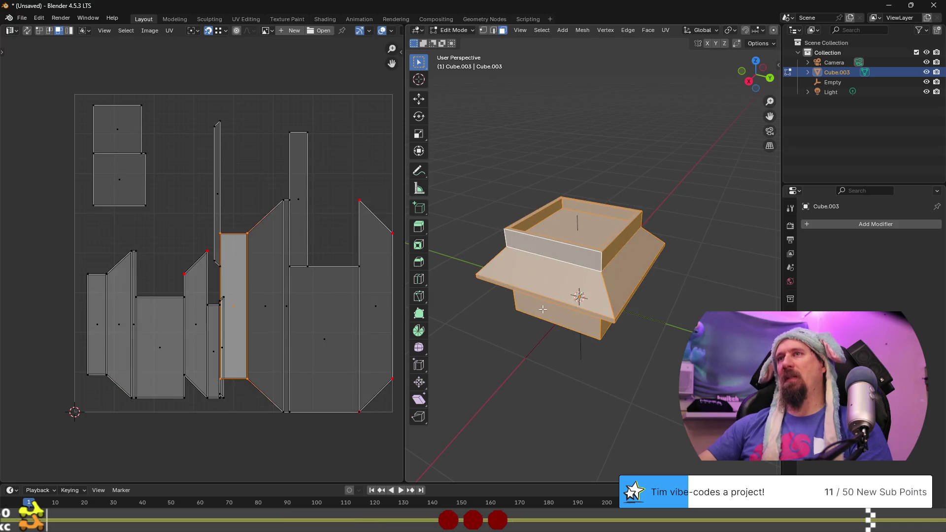
{"action": "left_click", "coordinate": [560, 247]}
{"action": "key", "text": "a"}
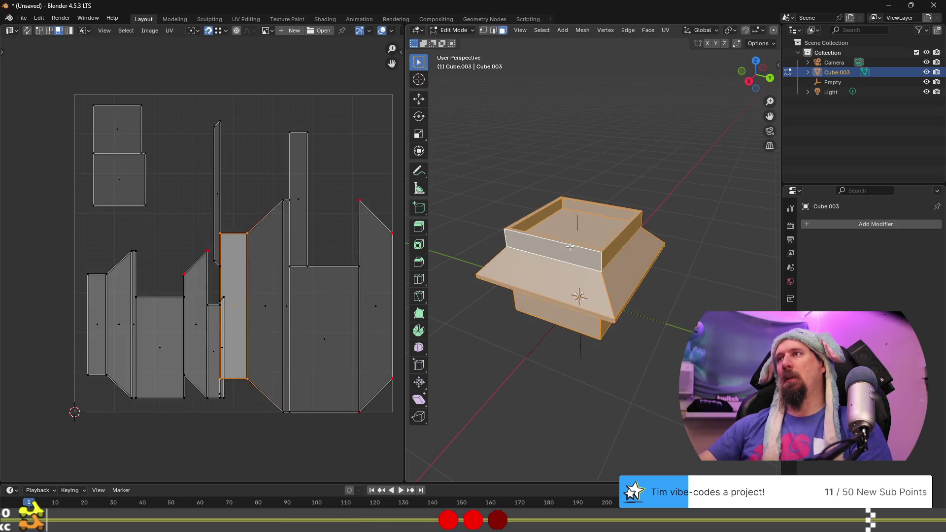
{"action": "left_click", "coordinate": [570, 247]}
{"action": "key", "text": "a"}
Undo the recent UV edits back to an earlier state of the box
{"action": "key", "text": "ctrl+z"}
{"action": "key", "text": "ctrl+z"}
{"action": "key", "text": "ctrl+z"}
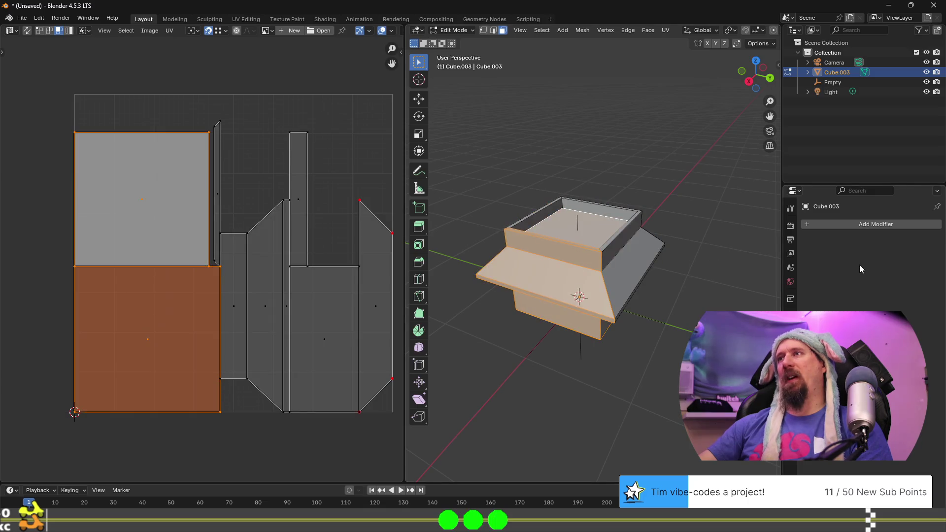
{"action": "key", "text": "ctrl+z"}
{"action": "key", "text": "ctrl+z"}
{"action": "key", "text": "ctrl+z"}
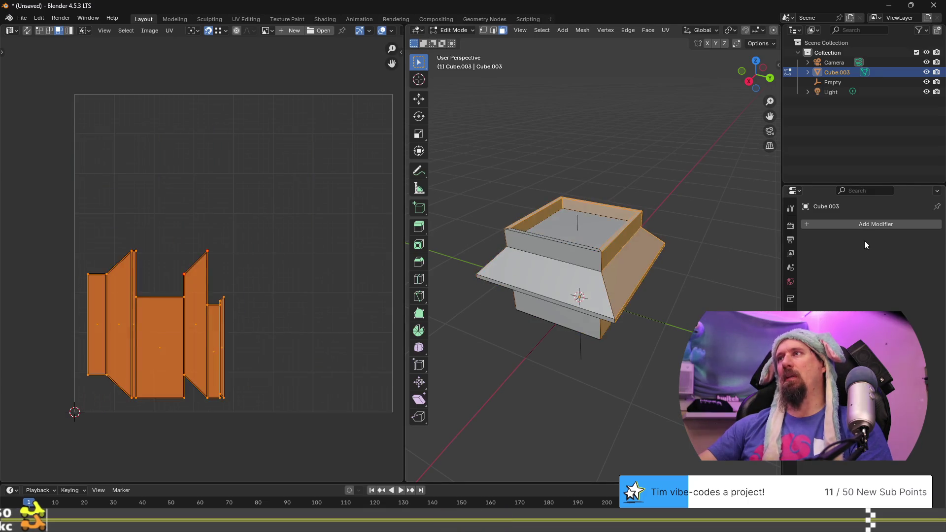
{"action": "key", "text": "ctrl+z"}
{"action": "key", "text": "ctrl+z"}
{"action": "key", "text": "ctrl+z"}
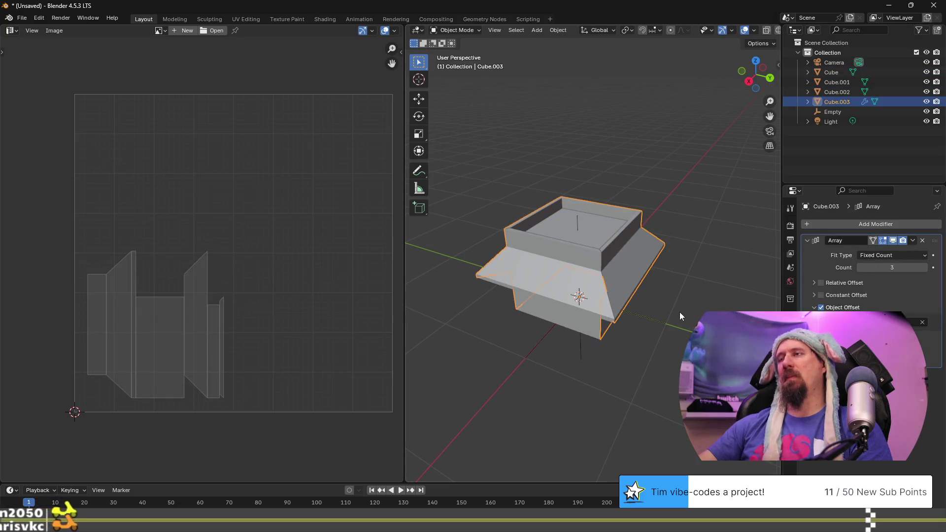
{"action": "key", "text": "ctrl+z"}
{"action": "key", "text": "ctrl+z"}
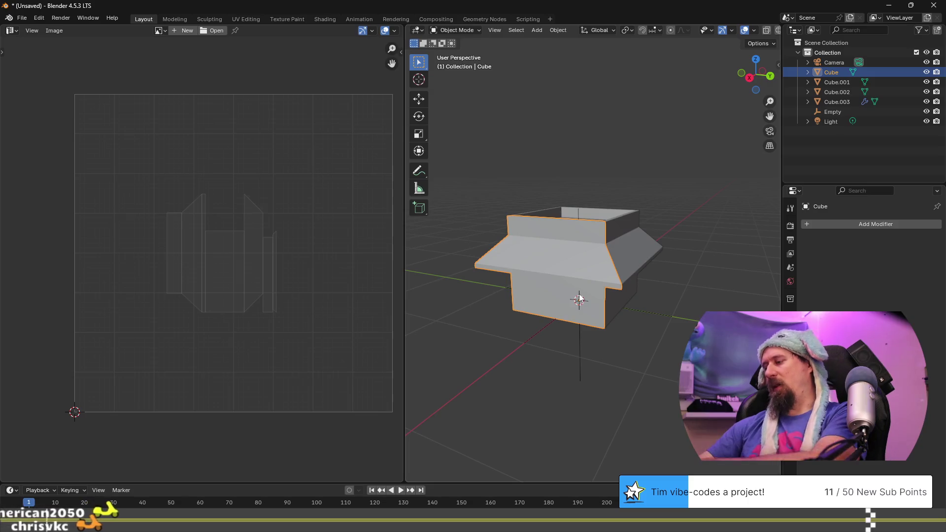
{"action": "key", "text": "ctrl+z"}
{"action": "key", "text": "ctrl+z"}
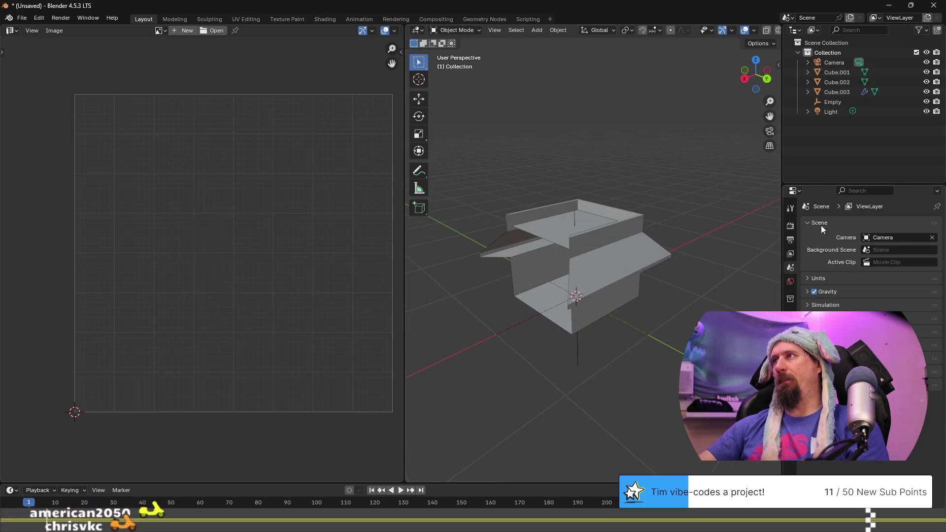
Raise Cube.003's Array modifier count from 3 to 4
{"action": "left_click", "coordinate": [621, 248]}
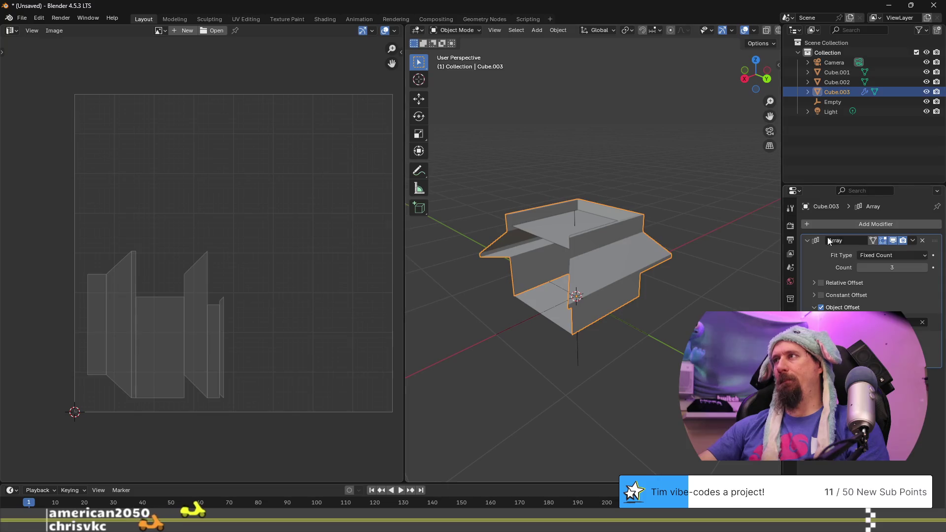
{"action": "left_click", "coordinate": [925, 267]}
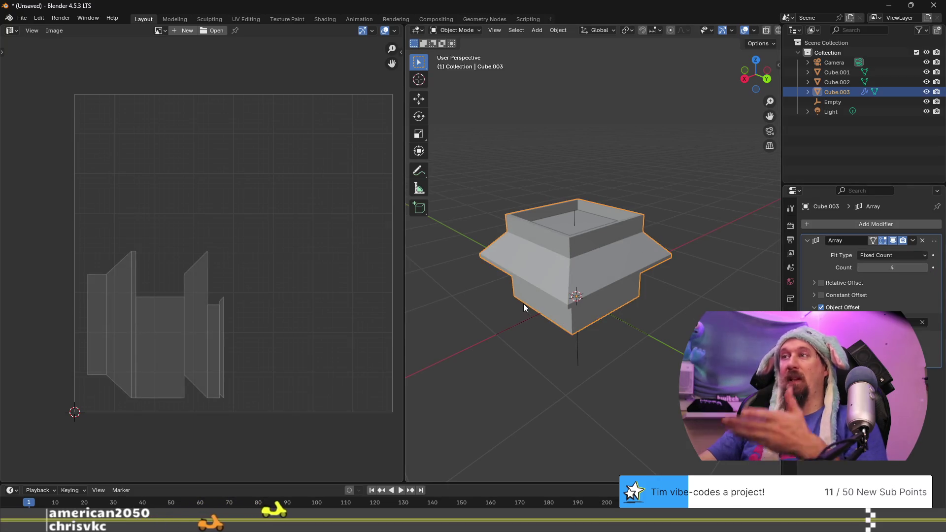
{"action": "mouse_move", "coordinate": [638, 300]}
{"action": "middle_mouse_down"}
{"action": "mouse_move", "coordinate": [617, 251]}
{"action": "mouse_move", "coordinate": [644, 268]}
{"action": "mouse_move", "coordinate": [581, 276]}
{"action": "mouse_move", "coordinate": [531, 299]}
{"action": "mouse_move", "coordinate": [564, 206]}
{"action": "mouse_move", "coordinate": [567, 232]}
{"action": "mouse_move", "coordinate": [511, 281]}
{"action": "mouse_move", "coordinate": [573, 244]}
{"action": "middle_mouse_up"}
{"action": "key", "text": "Tab"}
{"action": "key", "text": "Tab"}
{"action": "left_click", "coordinate": [556, 228]}
{"action": "left_click", "coordinate": [571, 258]}
{"action": "key", "text": "Tab"}
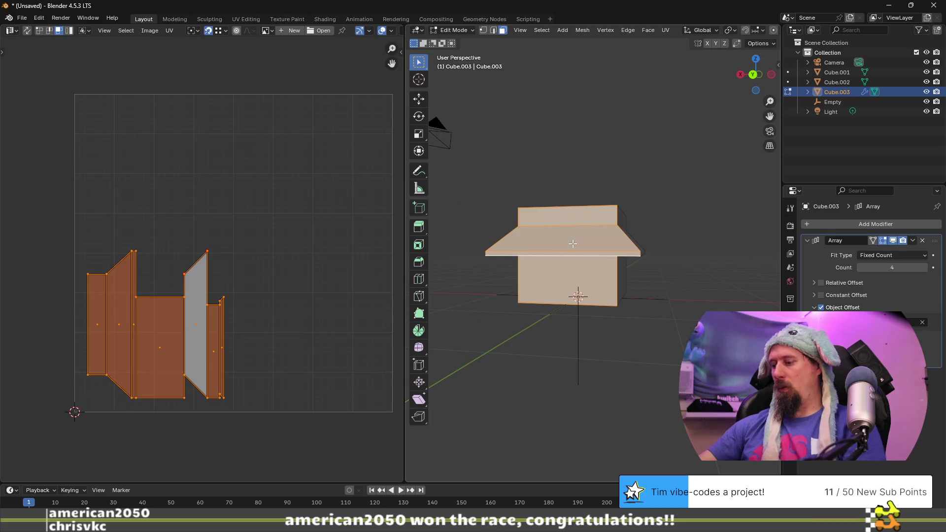
Smart UV Project the flared box and scale all its UV islands down
{"action": "key", "text": "u"}
{"action": "left_click", "coordinate": [573, 244]}
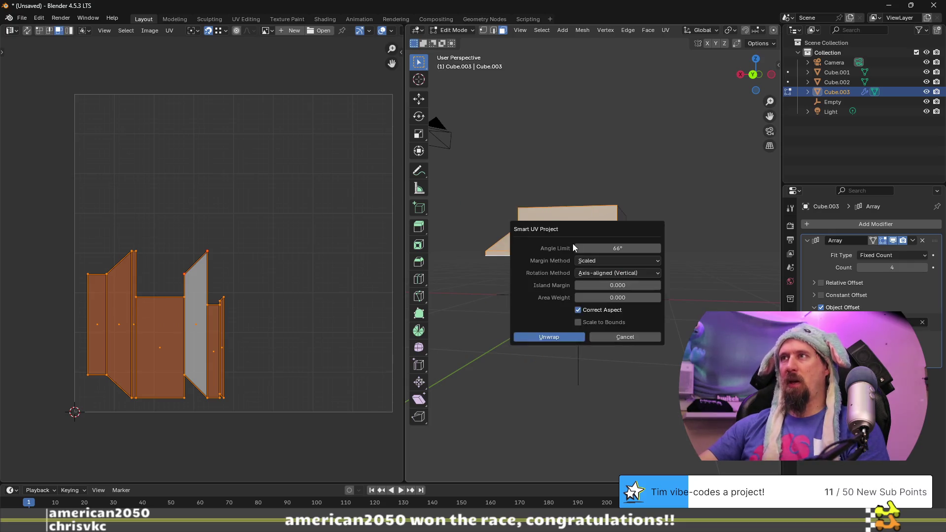
{"action": "left_click", "coordinate": [567, 335]}
{"action": "middle_click_drag", "start_coordinate": [364, 328], "coordinate": [360, 326]}
{"action": "key", "text": "s"}
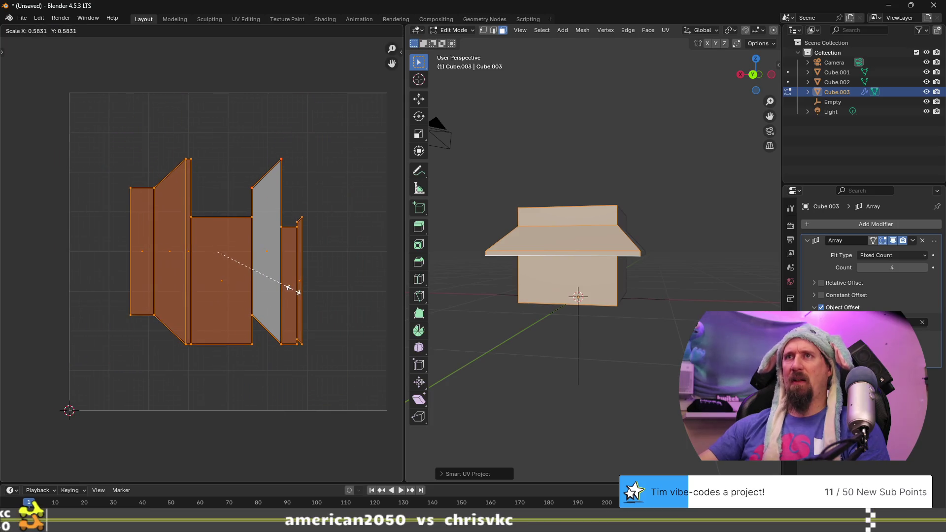
{"action": "left_click", "coordinate": [293, 290]}
Shrink the slanted top face's UV island further, then view all islands
{"action": "middle_click_drag", "start_coordinate": [512, 279], "coordinate": [540, 228]}
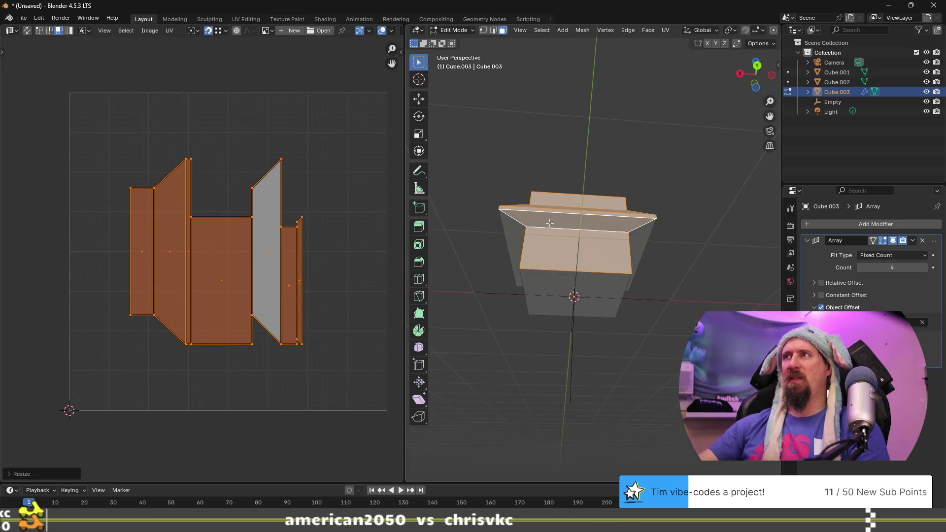
{"action": "left_click", "coordinate": [550, 223]}
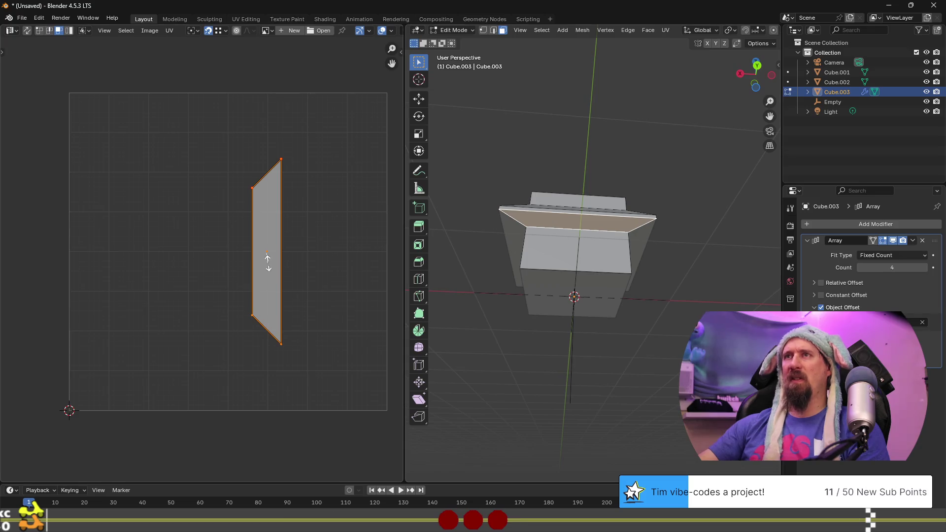
{"action": "key", "text": "s"}
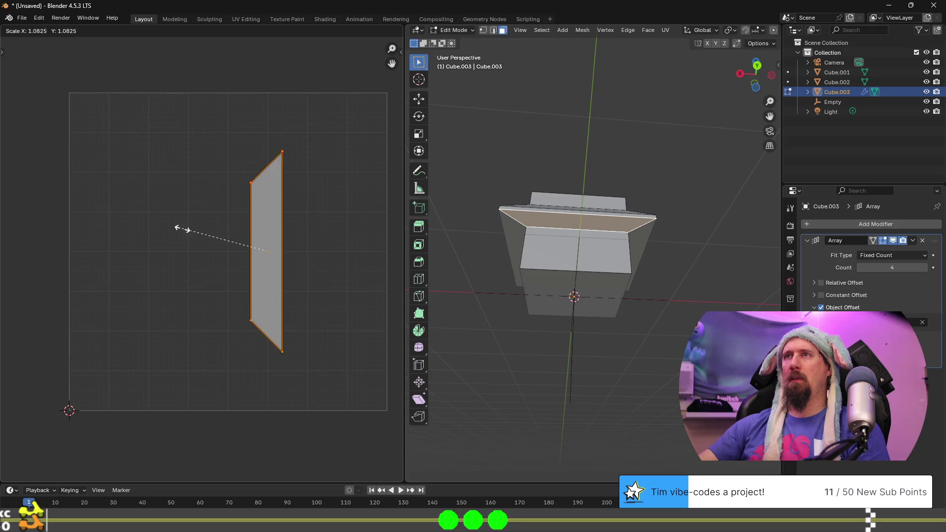
{"action": "left_click", "coordinate": [269, 245]}
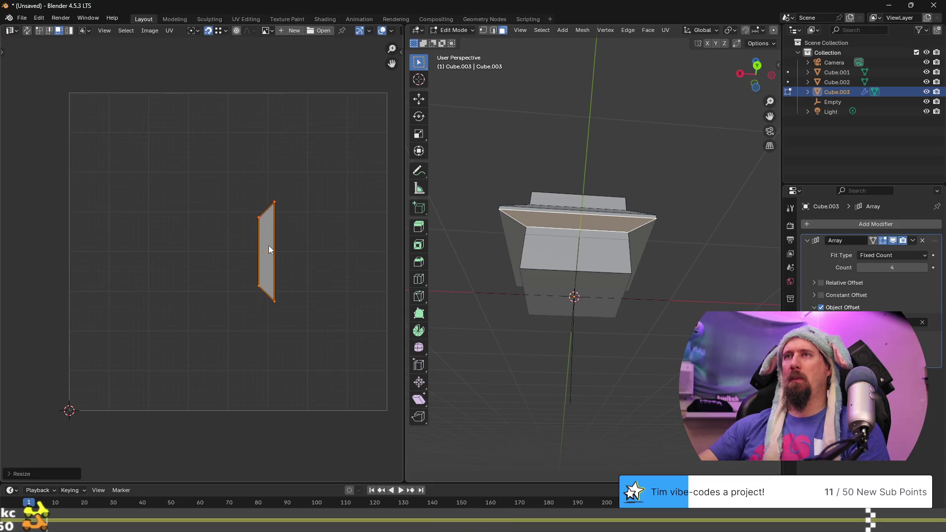
{"action": "key", "text": "a"}
{"action": "middle_click_drag", "start_coordinate": [262, 252], "coordinate": [274, 270]}
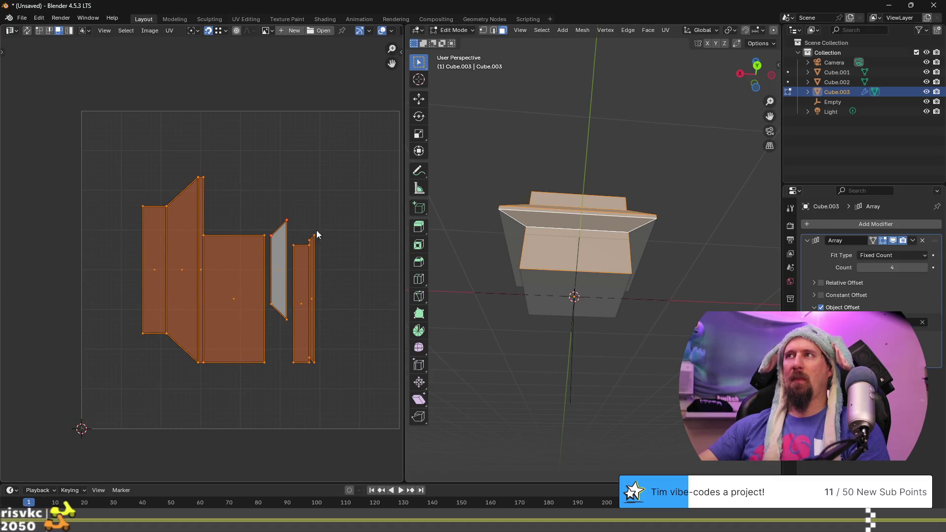
Select the strip, trapezoid and rectangle UV islands and the matching box faces to locate them
{"action": "left_click", "coordinate": [202, 221]}
{"action": "left_click", "coordinate": [176, 244]}
{"action": "left_click", "coordinate": [154, 259]}
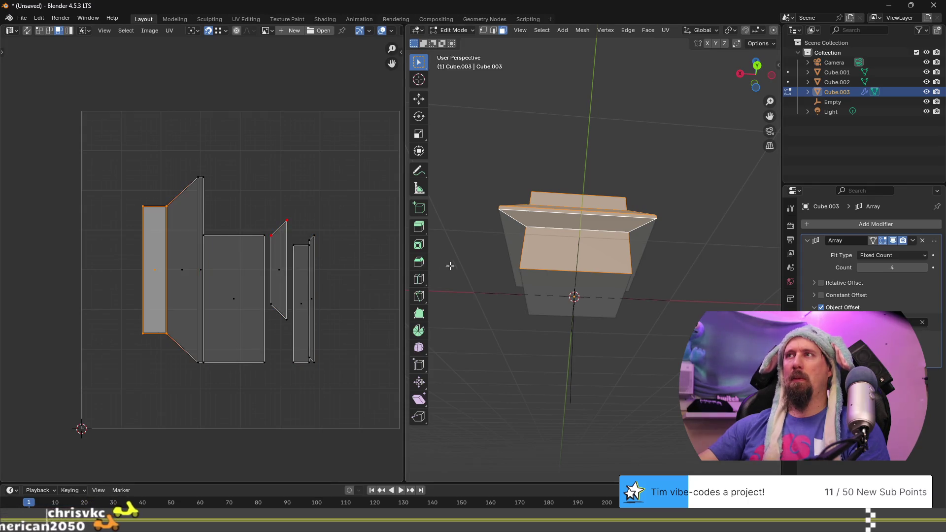
{"action": "mouse_move", "coordinate": [444, 267]}
{"action": "middle_mouse_down"}
{"action": "mouse_move", "coordinate": [526, 338]}
{"action": "mouse_move", "coordinate": [516, 425]}
{"action": "mouse_move", "coordinate": [566, 294]}
{"action": "mouse_move", "coordinate": [564, 190]}
{"action": "middle_mouse_up"}
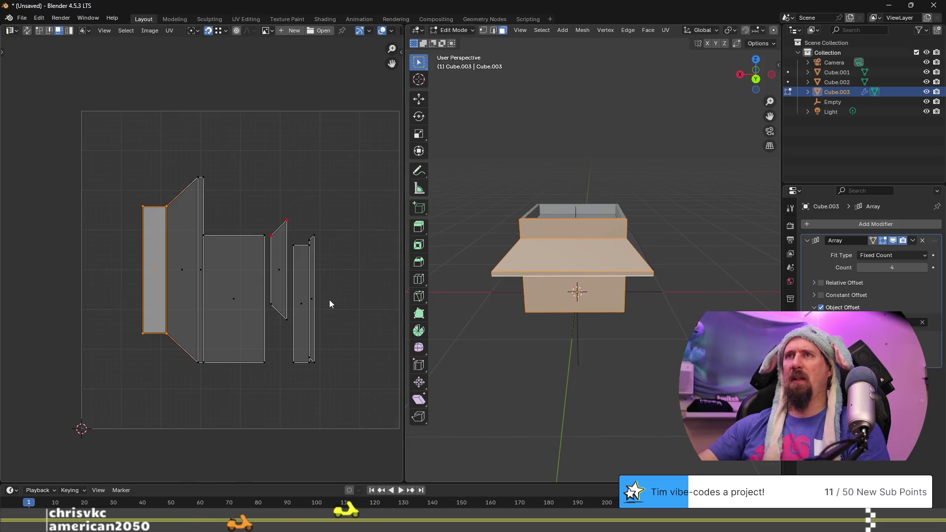
{"action": "left_click", "coordinate": [550, 229]}
{"action": "mouse_move", "coordinate": [551, 228]}
{"action": "middle_mouse_down"}
{"action": "mouse_move", "coordinate": [567, 188]}
{"action": "mouse_move", "coordinate": [581, 201]}
{"action": "middle_mouse_up"}
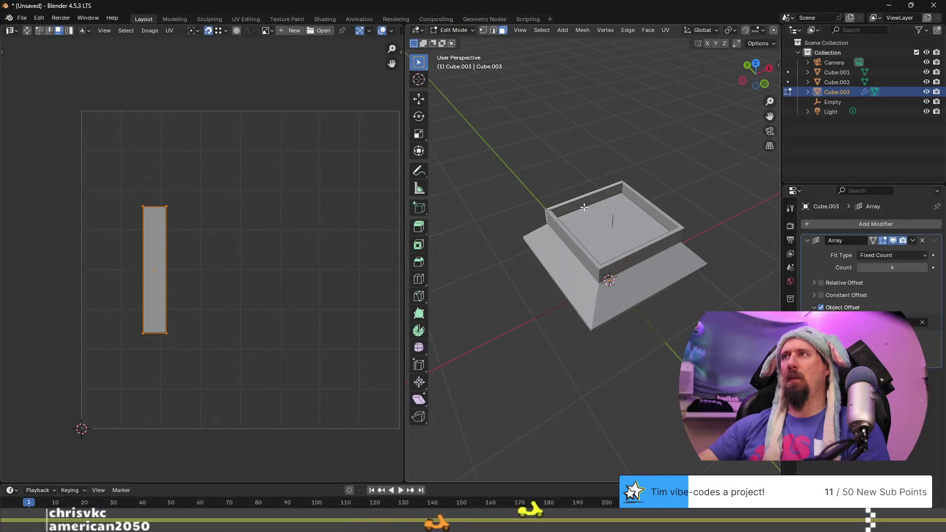
{"action": "left_click", "coordinate": [583, 203]}
{"action": "mouse_move", "coordinate": [519, 252]}
{"action": "middle_mouse_down"}
{"action": "mouse_move", "coordinate": [492, 250]}
{"action": "mouse_move", "coordinate": [638, 231]}
{"action": "mouse_move", "coordinate": [554, 252]}
{"action": "middle_mouse_up"}
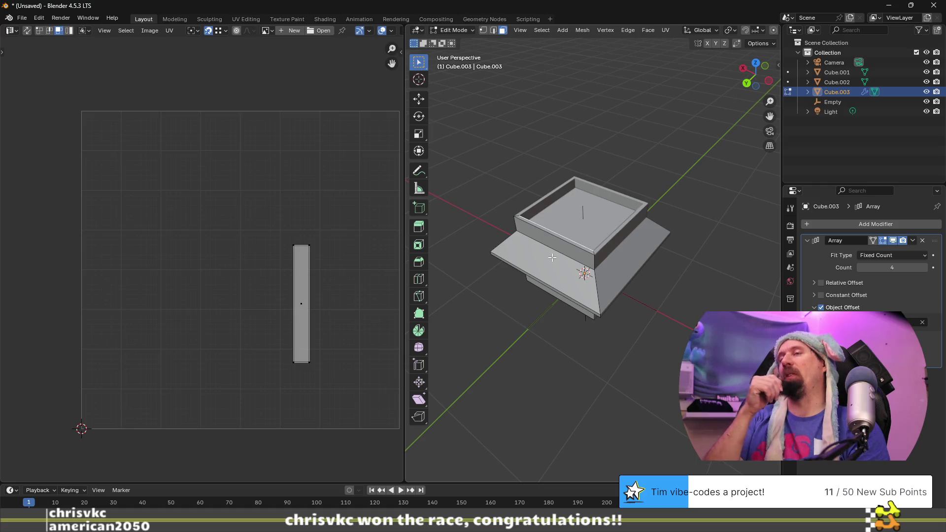
{"action": "key", "text": "l"}
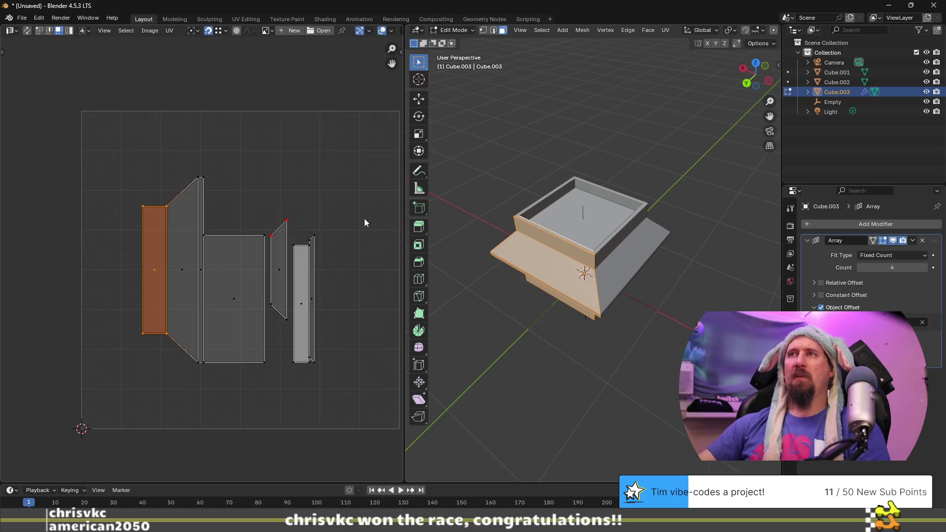
Move the thin strip UV island slightly down
{"action": "scroll", "coordinate": [272, 324], "scroll_direction": "up", "scroll_amount": 1}
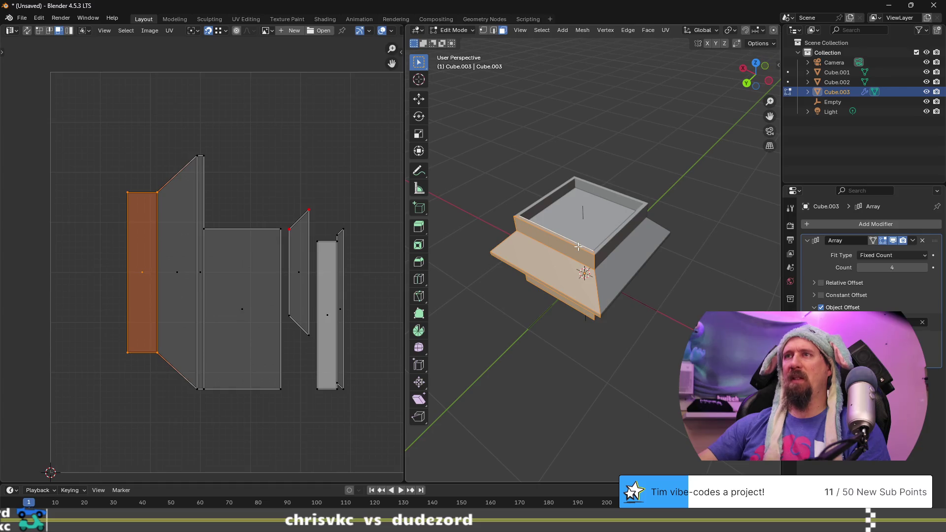
{"action": "scroll", "coordinate": [578, 246], "scroll_direction": "up", "scroll_amount": 4}
{"action": "middle_click_drag", "start_coordinate": [563, 240], "coordinate": [591, 266]}
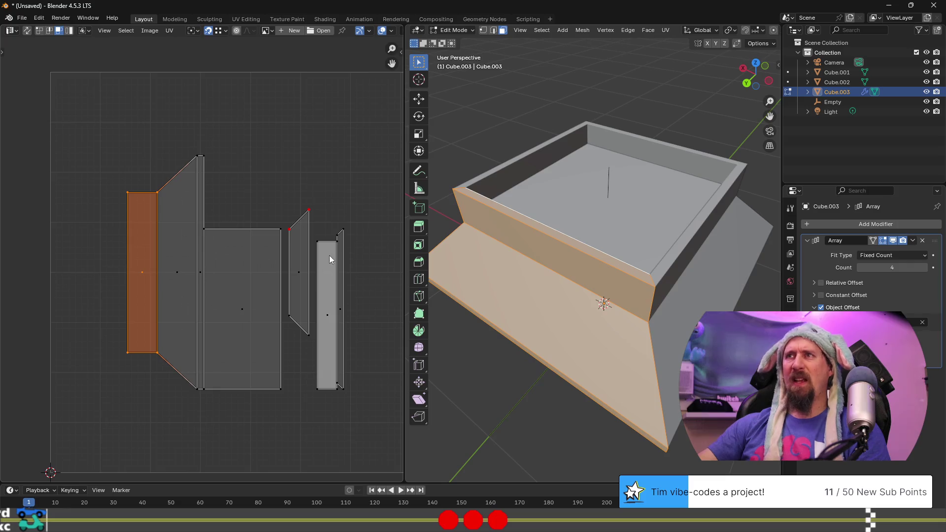
{"action": "scroll", "coordinate": [330, 255], "scroll_direction": "up", "scroll_amount": 3}
{"action": "scroll", "coordinate": [335, 253], "scroll_direction": "down", "scroll_amount": 2}
{"action": "middle_click_drag", "start_coordinate": [338, 251], "coordinate": [315, 237]}
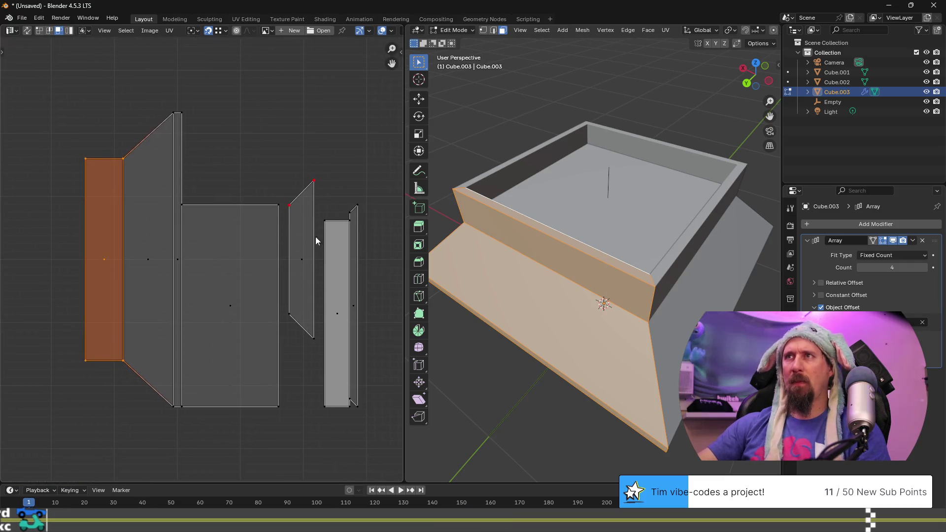
{"action": "left_click", "coordinate": [358, 208]}
{"action": "left_click", "coordinate": [354, 209]}
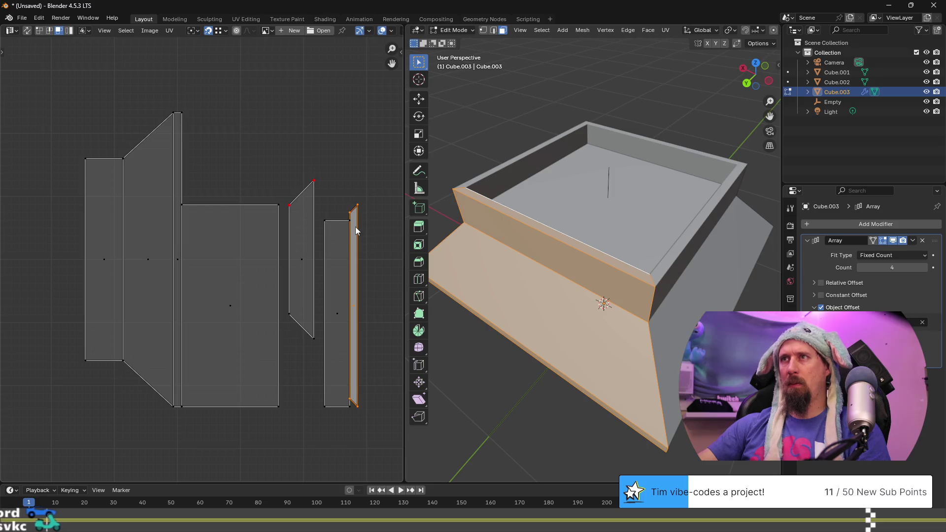
{"action": "left_click_drag", "start_coordinate": [352, 217], "coordinate": [353, 240]}
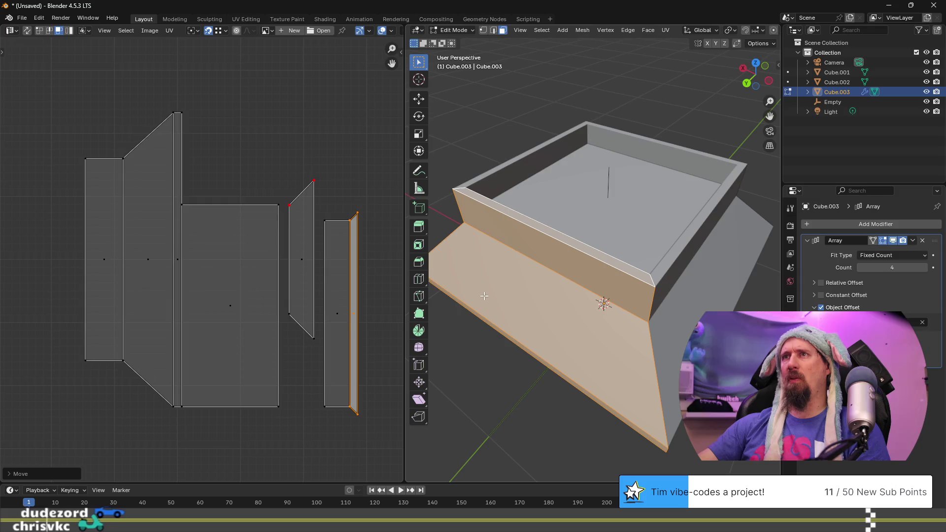
Select the rim faces' sloped strip island and move it left beside the leftmost island
{"action": "scroll", "coordinate": [534, 260], "scroll_direction": "down", "scroll_amount": 3}
{"action": "mouse_move", "coordinate": [534, 260]}
{"action": "middle_mouse_down"}
{"action": "mouse_move", "coordinate": [627, 209]}
{"action": "mouse_move", "coordinate": [579, 241]}
{"action": "mouse_move", "coordinate": [560, 235]}
{"action": "middle_mouse_up"}
{"action": "left_click", "coordinate": [590, 245]}
{"action": "left_click", "coordinate": [561, 235]}
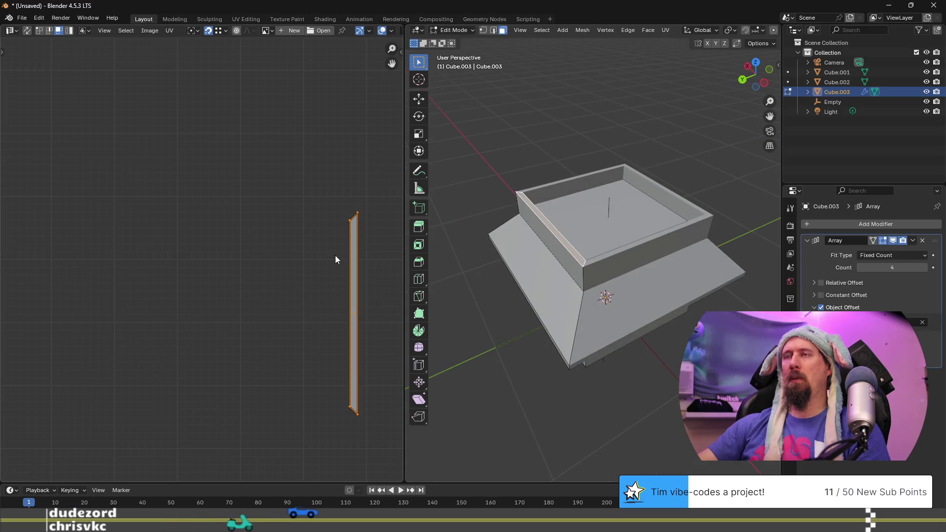
{"action": "scroll", "coordinate": [328, 267], "scroll_direction": "down", "scroll_amount": 1}
{"action": "key", "text": "ctrl+KP_Add"}
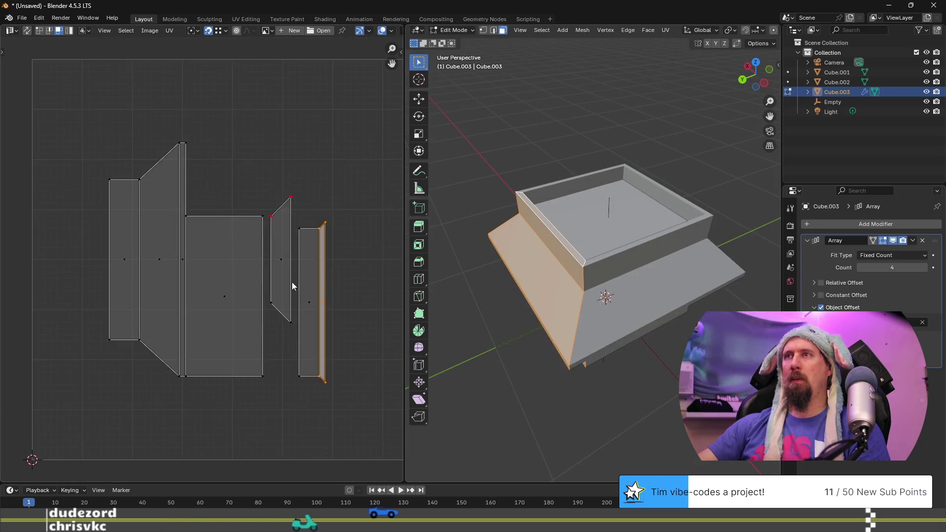
{"action": "left_click", "coordinate": [319, 296], "text": "shift"}
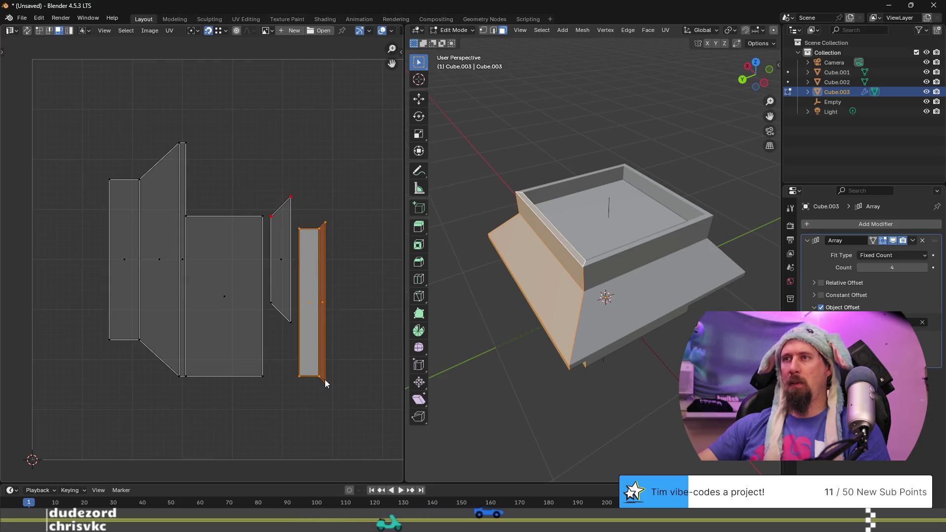
{"action": "key", "text": "g"}
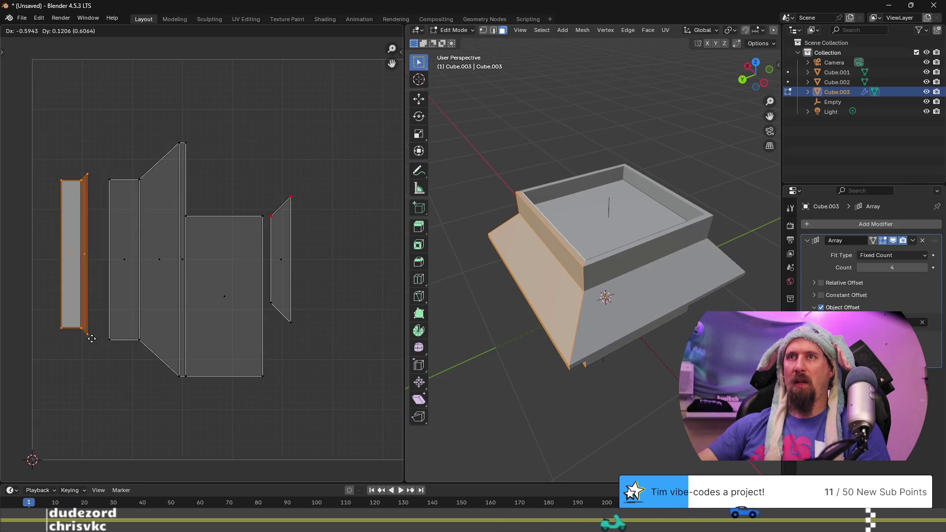
{"action": "left_click", "coordinate": [77, 332]}
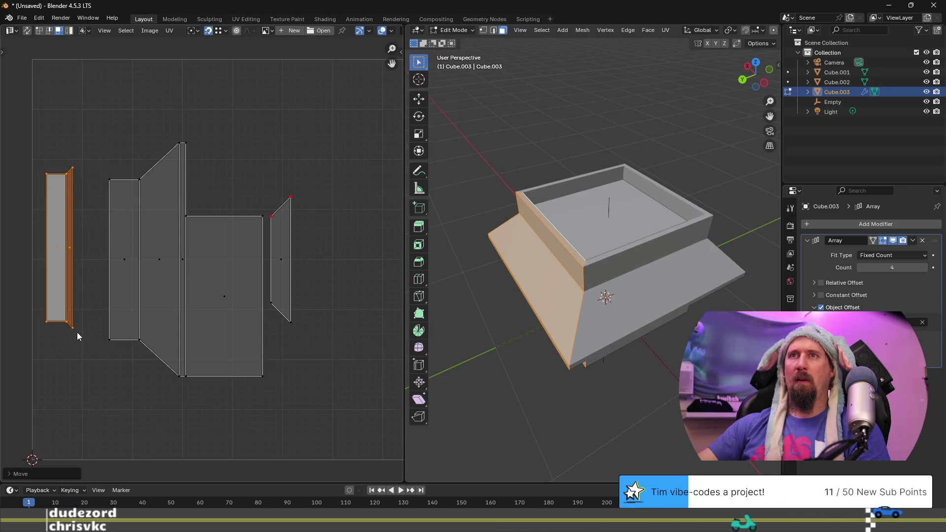
Move the wider rectangle and its linked thin strip right against the next island
{"action": "left_click", "coordinate": [71, 330]}
{"action": "left_click", "coordinate": [72, 328]}
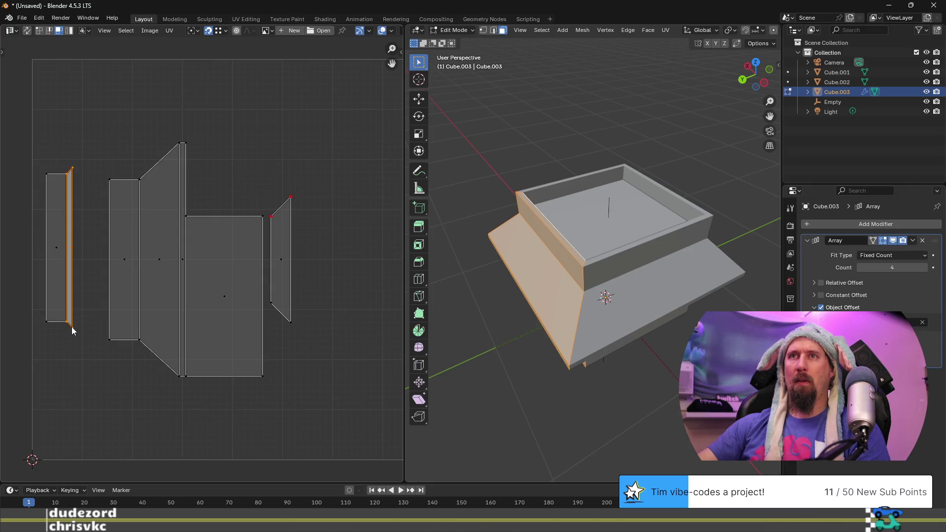
{"action": "left_click", "coordinate": [58, 324]}
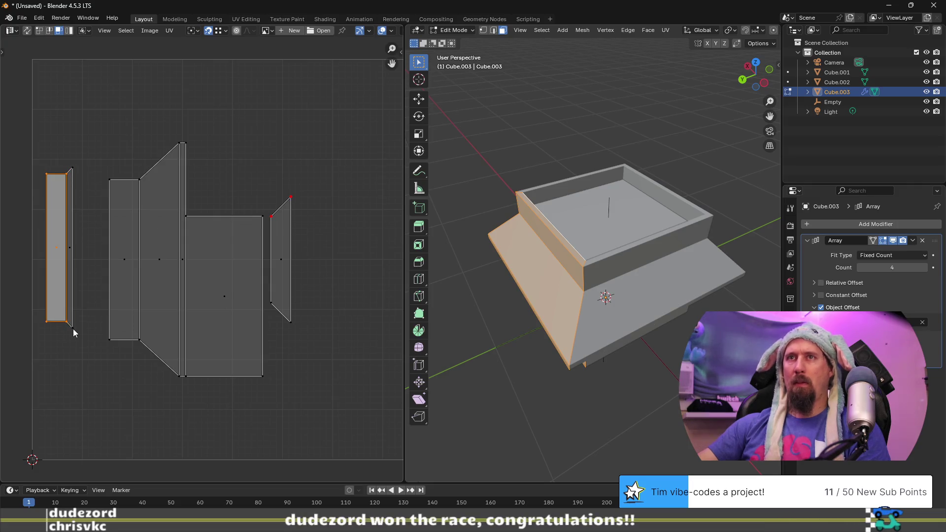
{"action": "key", "text": "l"}
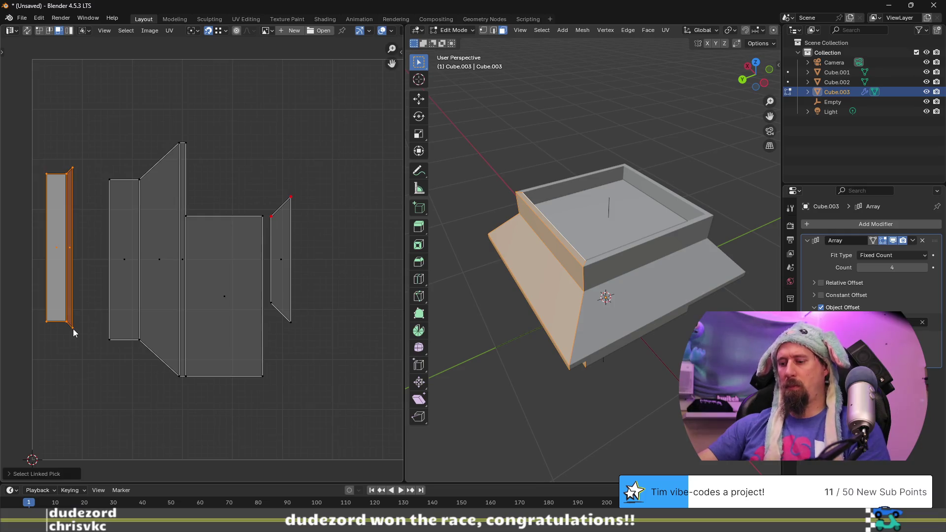
{"action": "key", "text": "g"}
{"action": "left_click", "coordinate": [111, 349]}
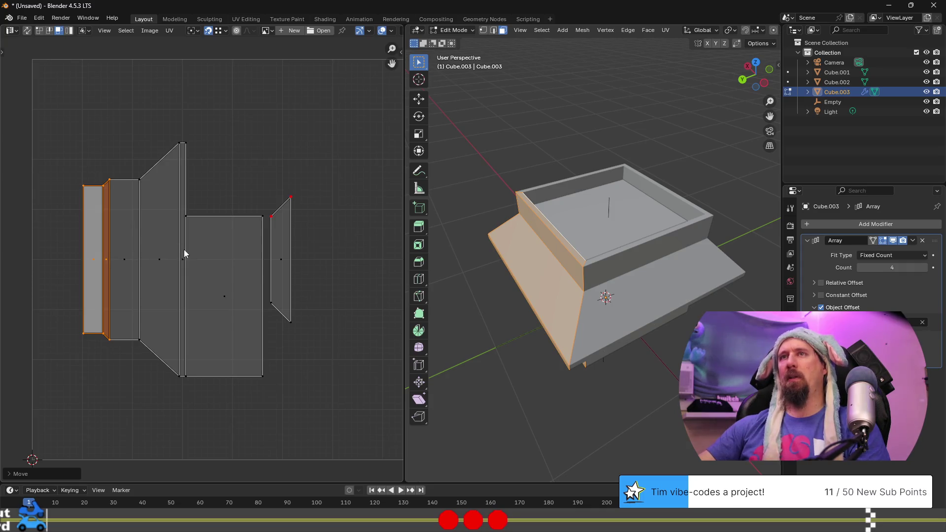
{"action": "left_click", "coordinate": [226, 282]}
{"action": "mouse_move", "coordinate": [606, 439]}
{"action": "middle_mouse_down"}
{"action": "mouse_move", "coordinate": [625, 355]}
{"action": "mouse_move", "coordinate": [649, 360]}
{"action": "middle_mouse_up"}
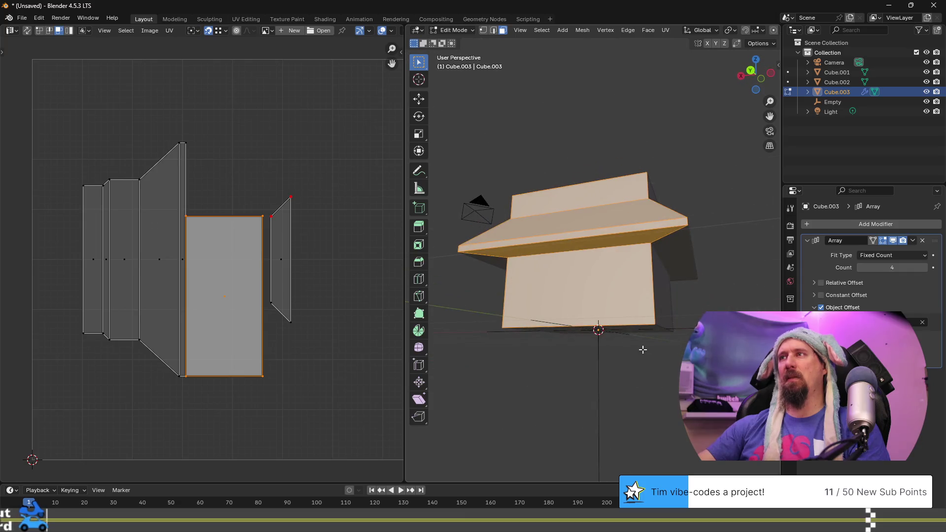
Move the narrow quad end-piece island to the upper right of the UV space
{"action": "left_click", "coordinate": [618, 291]}
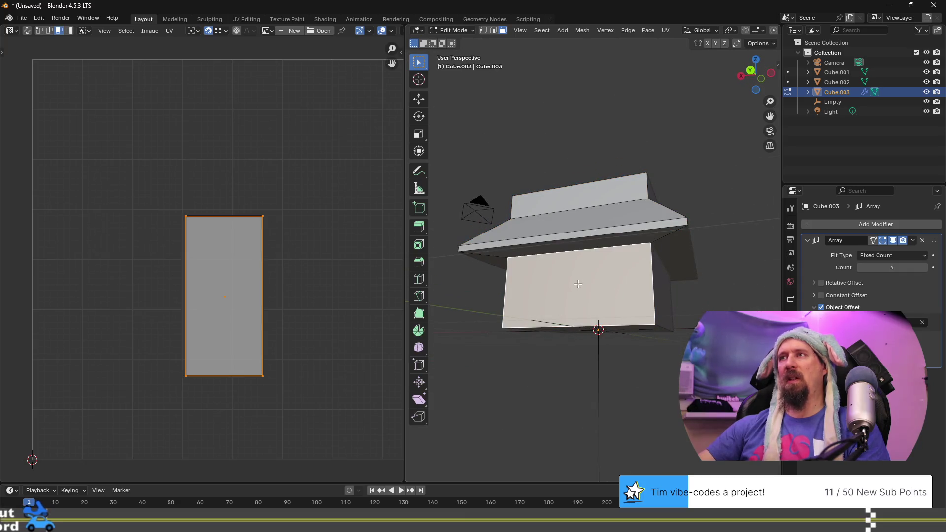
{"action": "mouse_move", "coordinate": [569, 290]}
{"action": "middle_mouse_down"}
{"action": "mouse_move", "coordinate": [584, 277]}
{"action": "mouse_move", "coordinate": [599, 283]}
{"action": "mouse_move", "coordinate": [570, 284]}
{"action": "middle_mouse_up"}
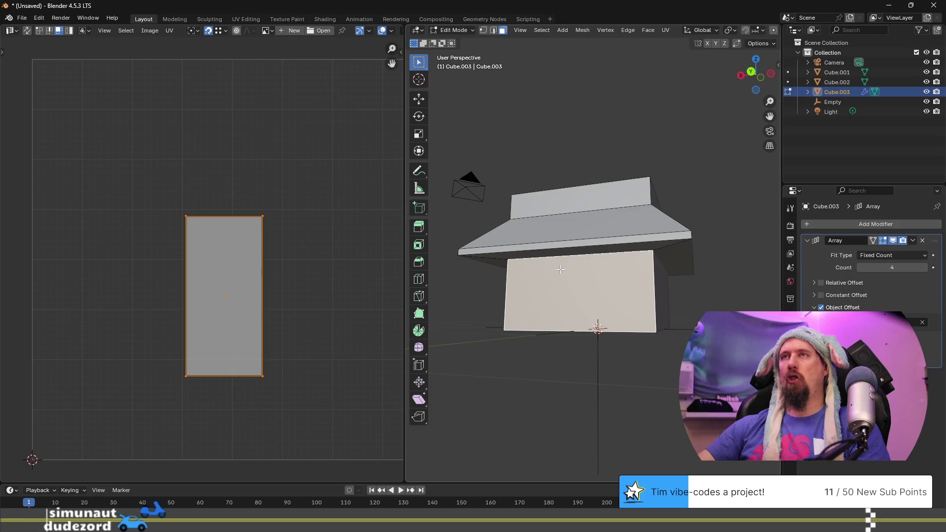
{"action": "key", "text": "ctrl+l"}
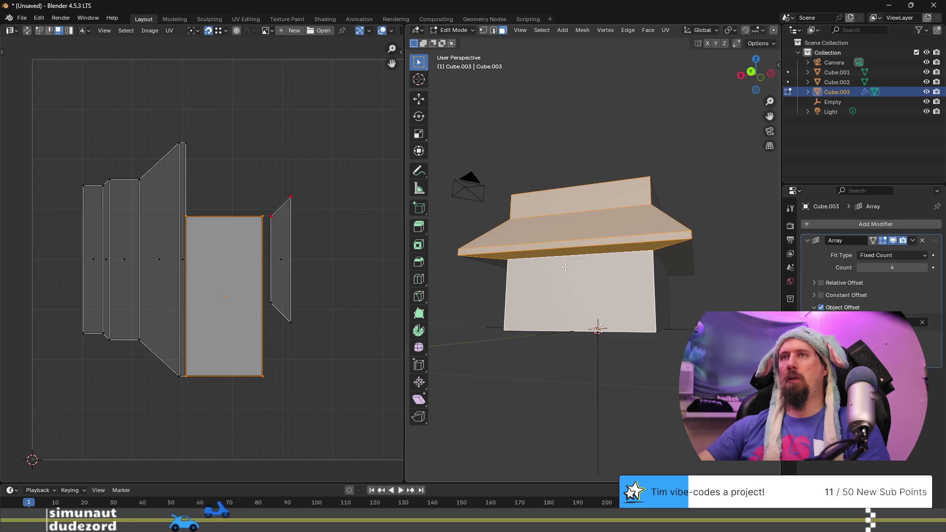
{"action": "left_click", "coordinate": [279, 234]}
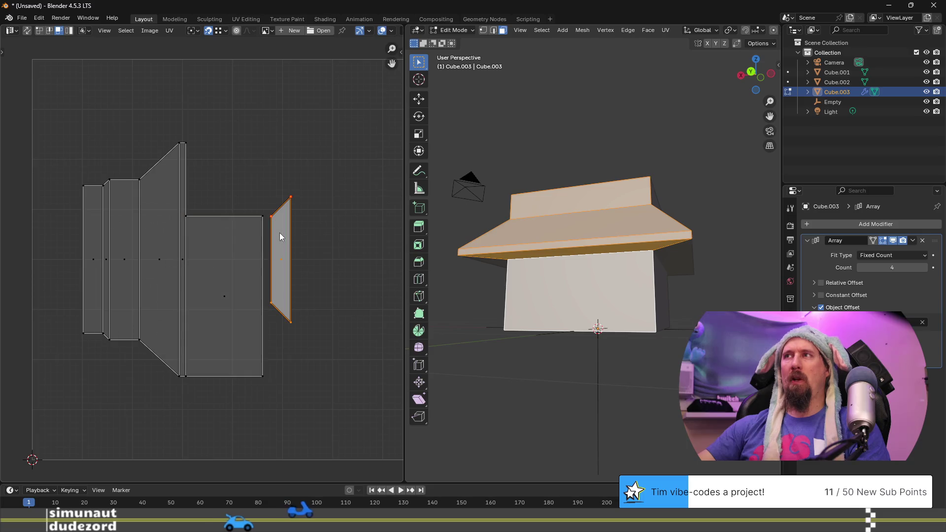
{"action": "key", "text": "Tab"}
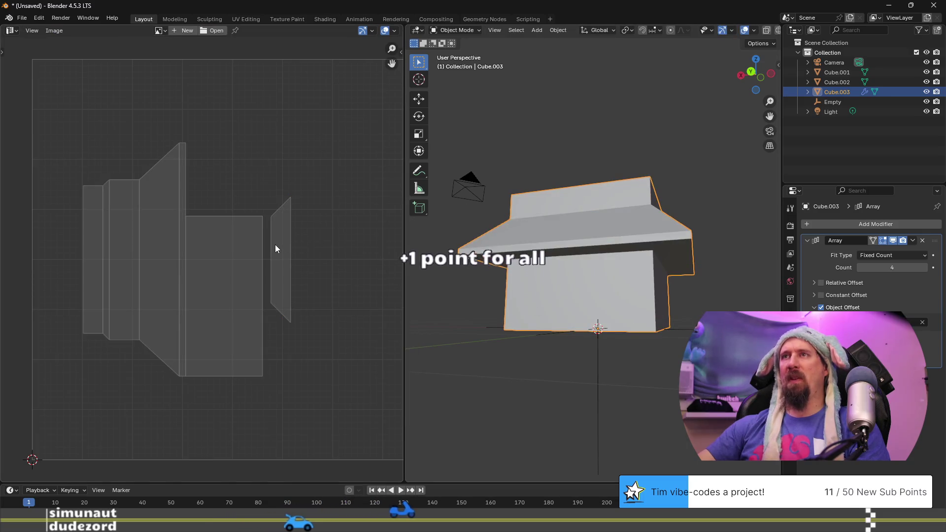
{"action": "middle_click_drag", "start_coordinate": [547, 265], "coordinate": [580, 236]}
{"action": "key", "text": "Tab"}
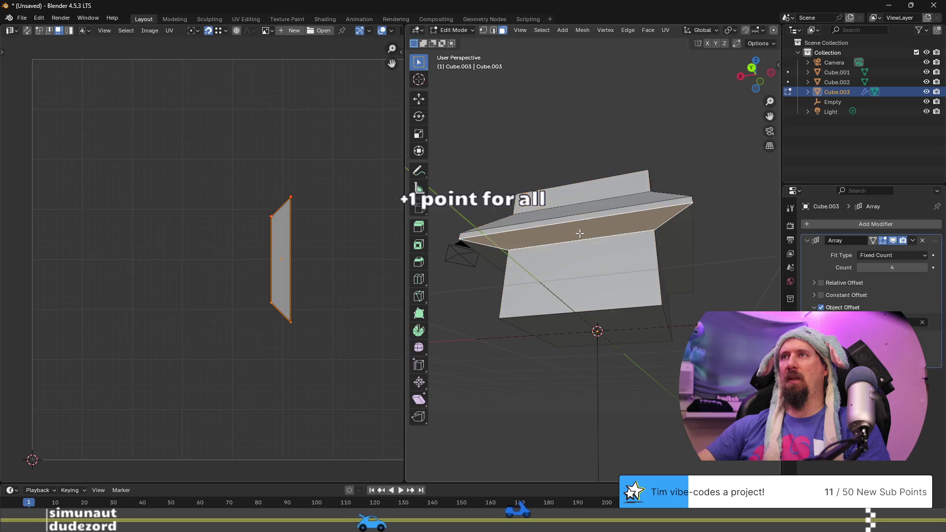
{"action": "key", "text": "Tab"}
{"action": "key", "text": "Tab"}
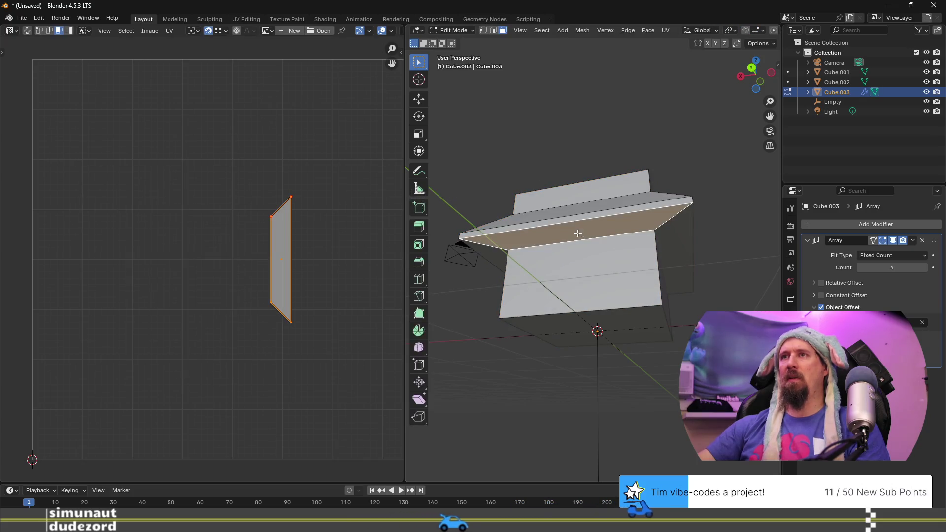
{"action": "key", "text": "g"}
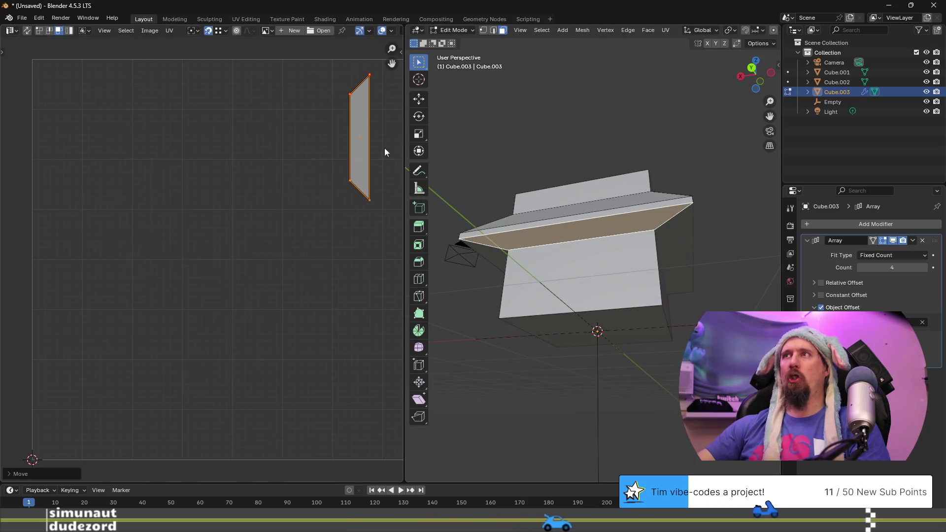
{"action": "left_click", "coordinate": [370, 138]}
Scale up the front wall's large rectangle UV island
{"action": "left_click", "coordinate": [493, 298]}
{"action": "left_click", "coordinate": [221, 253]}
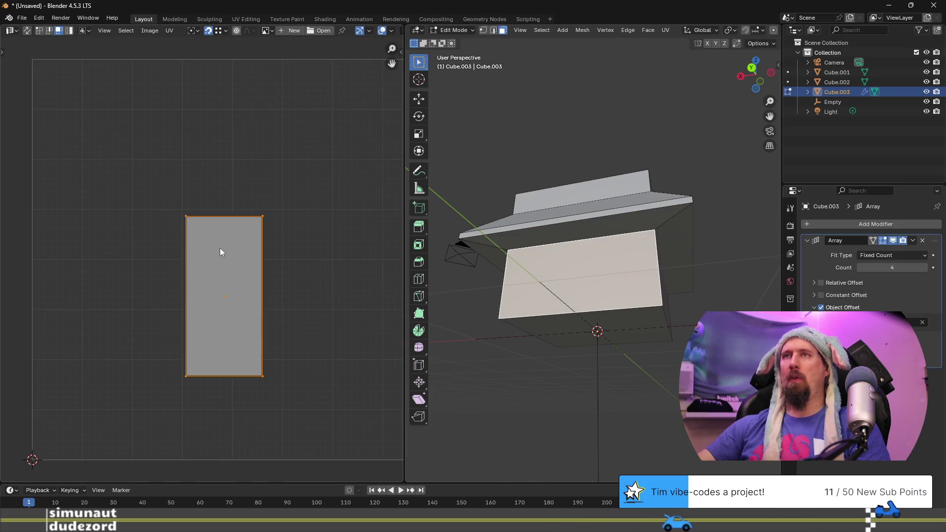
{"action": "middle_click_drag", "start_coordinate": [313, 238], "coordinate": [316, 258]}
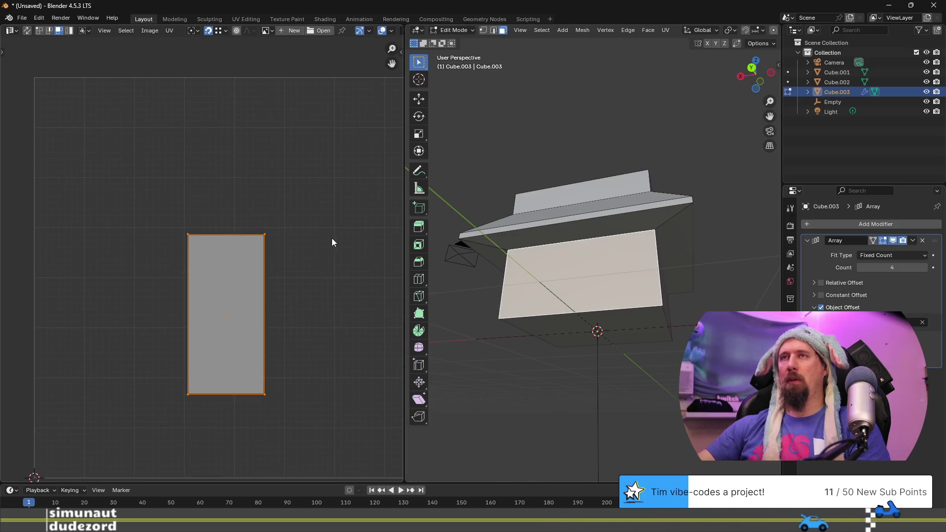
{"action": "key", "text": "l"}
{"action": "left_click", "coordinate": [262, 234]}
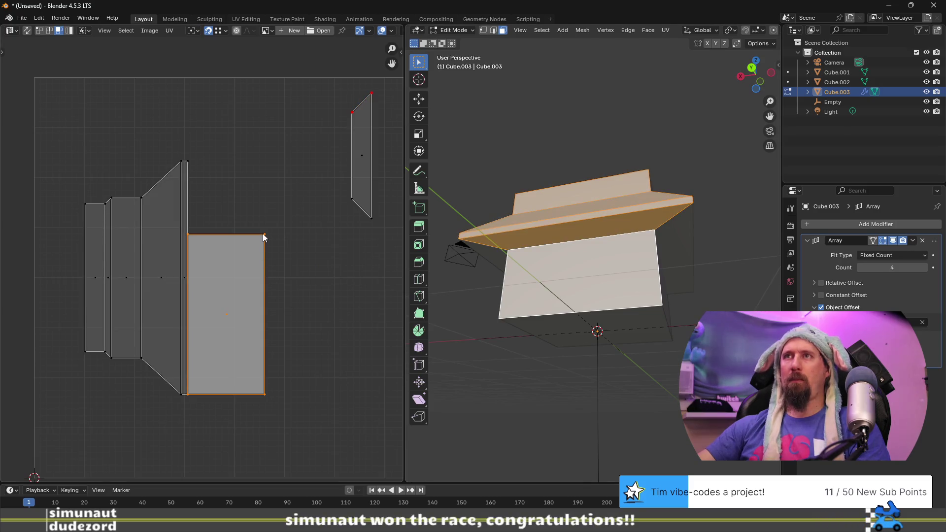
{"action": "left_click", "coordinate": [253, 252]}
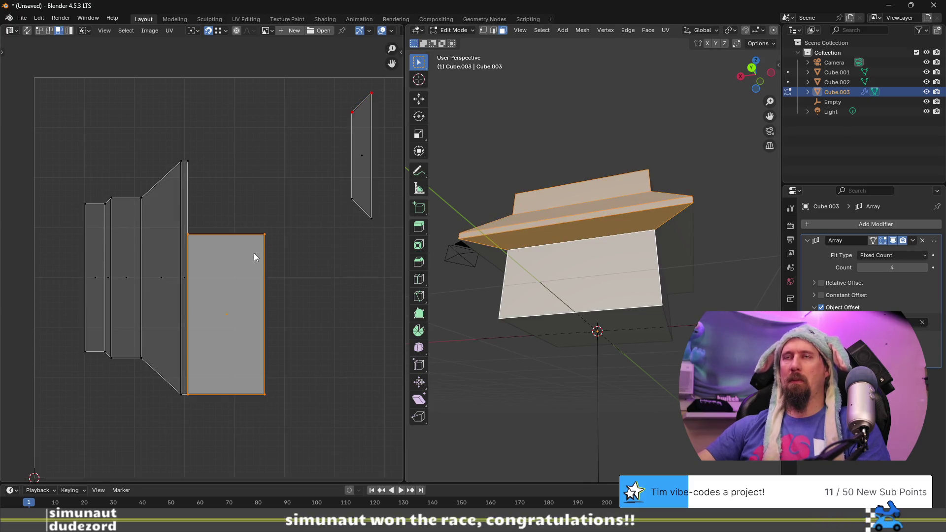
{"action": "key", "text": "s"}
{"action": "left_click", "coordinate": [285, 228]}
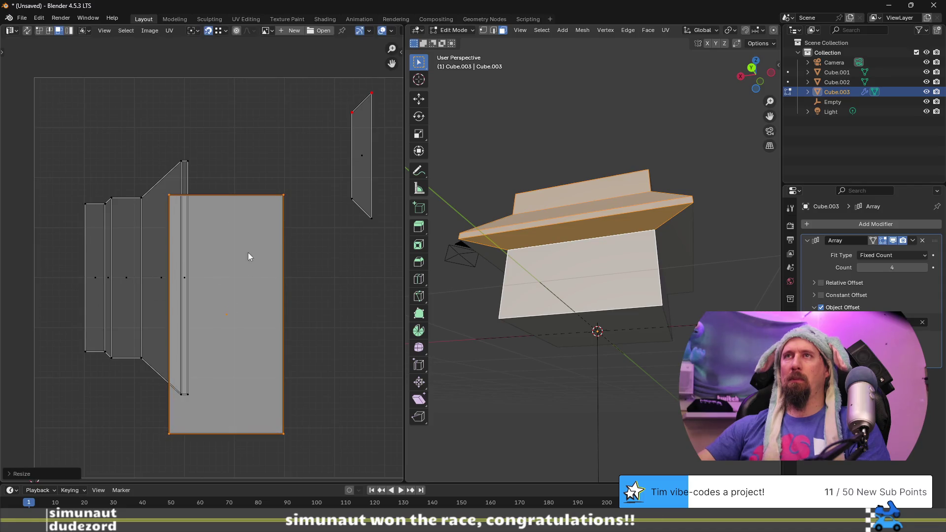
Move the enlarged rectangle island clear to the right of the strip row
{"action": "key", "text": "g"}
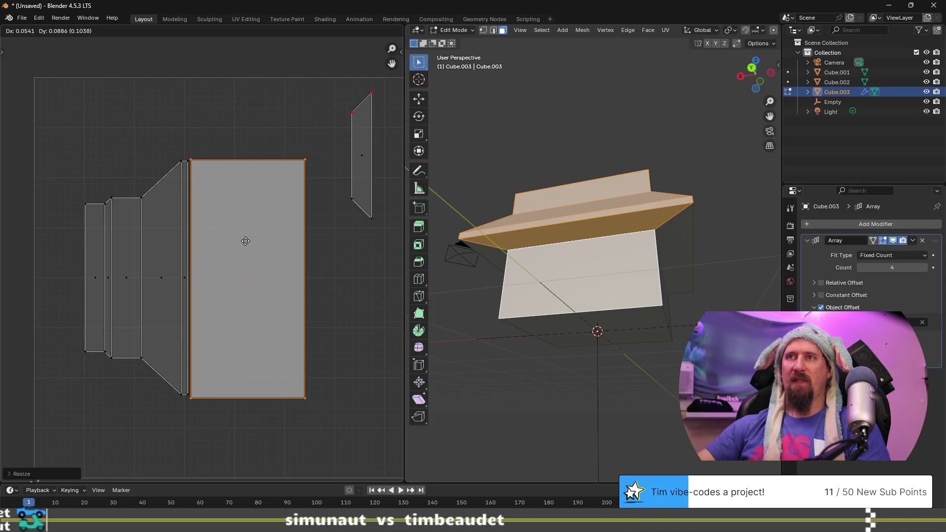
{"action": "left_click", "coordinate": [244, 244]}
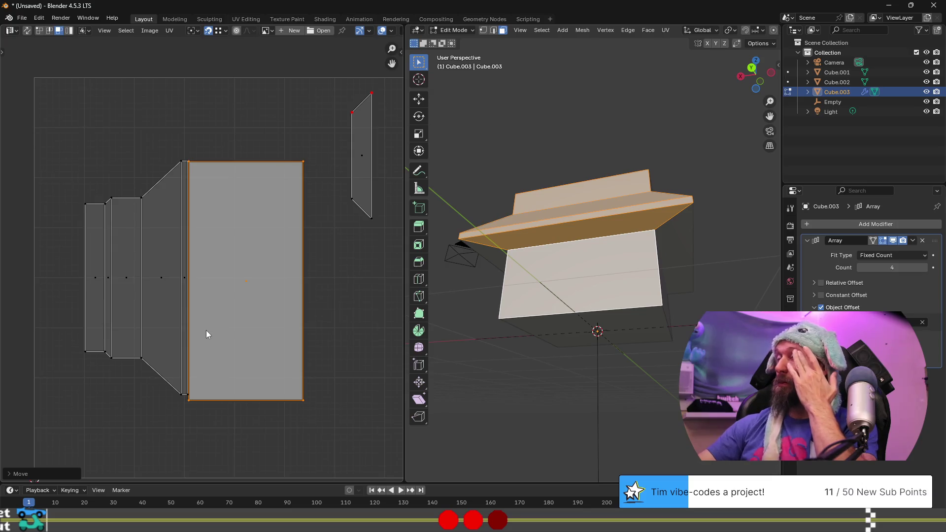
{"action": "middle_click_drag", "start_coordinate": [528, 312], "coordinate": [564, 269]}
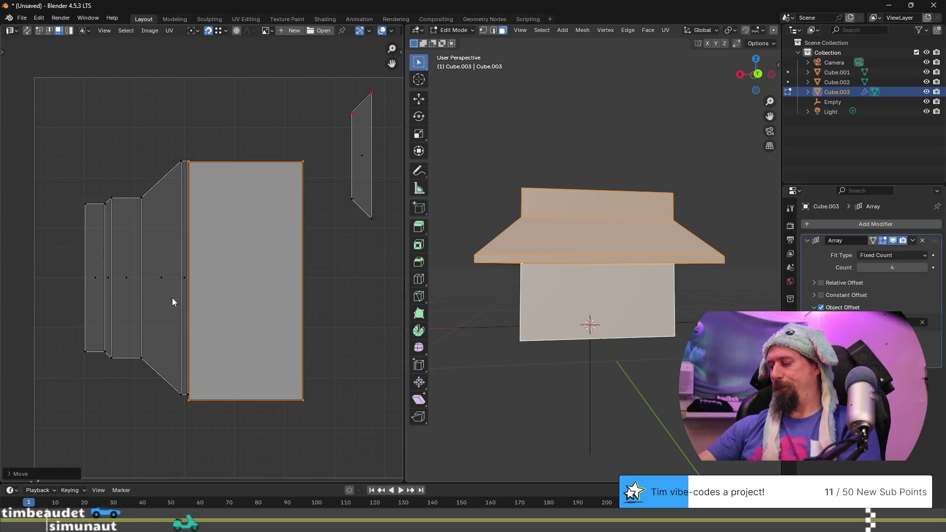
{"action": "key", "text": "g"}
{"action": "left_click", "coordinate": [262, 301]}
{"action": "key", "text": "g"}
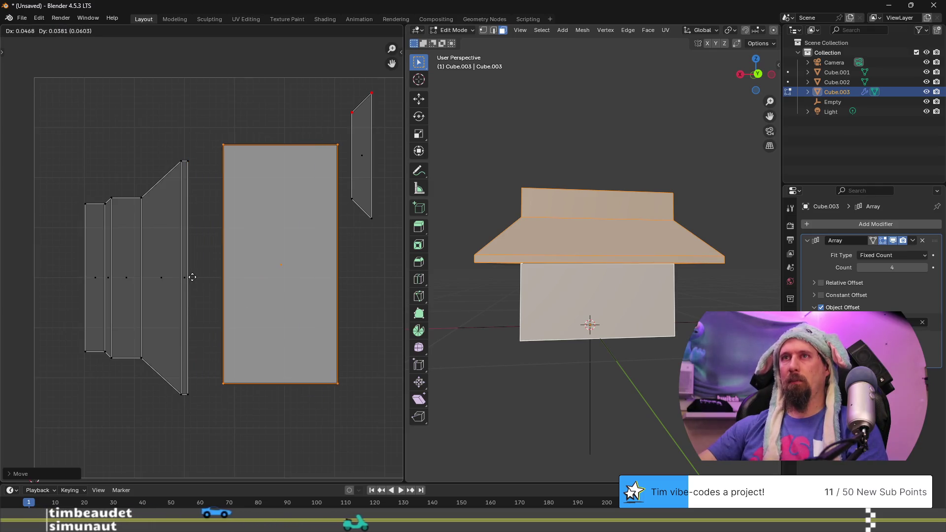
{"action": "key", "text": "Escape"}
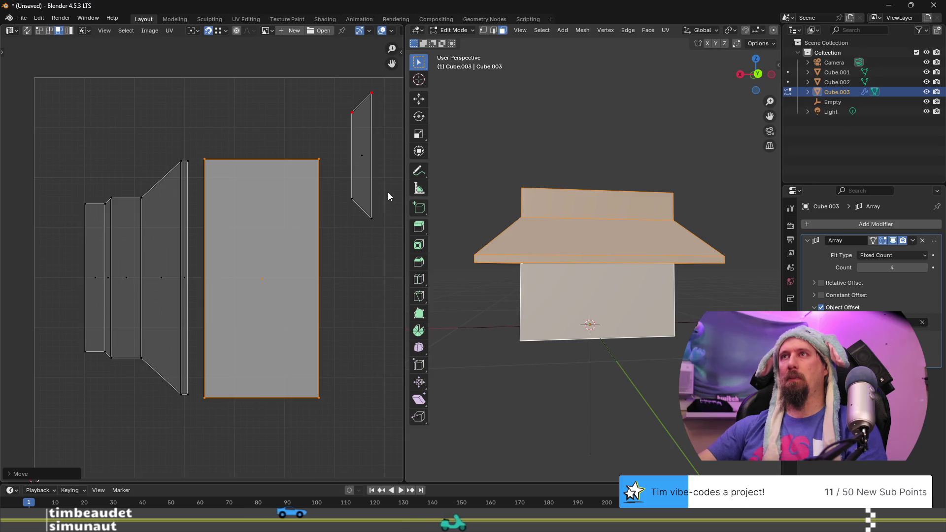
Move the narrow end-piece island to the far left of the layout
{"action": "left_click", "coordinate": [366, 157]}
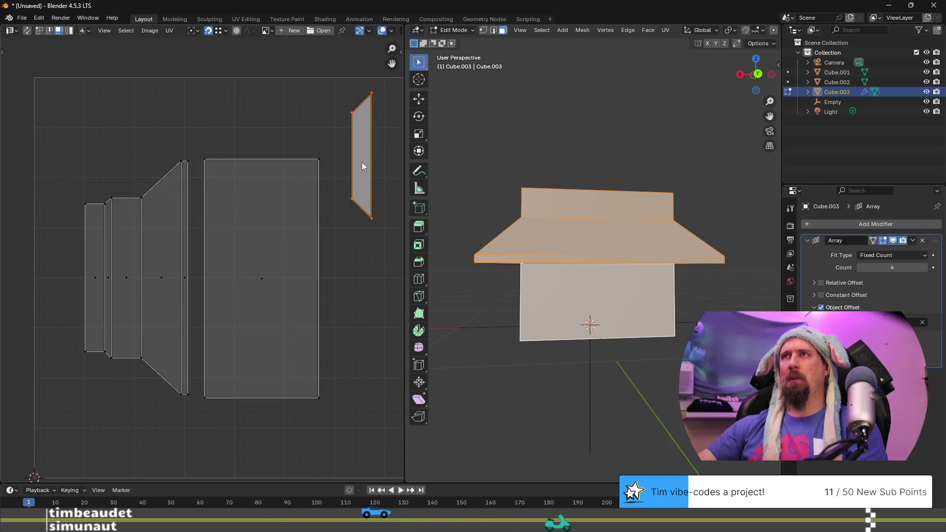
{"action": "key", "text": "g"}
{"action": "left_click", "coordinate": [60, 285]}
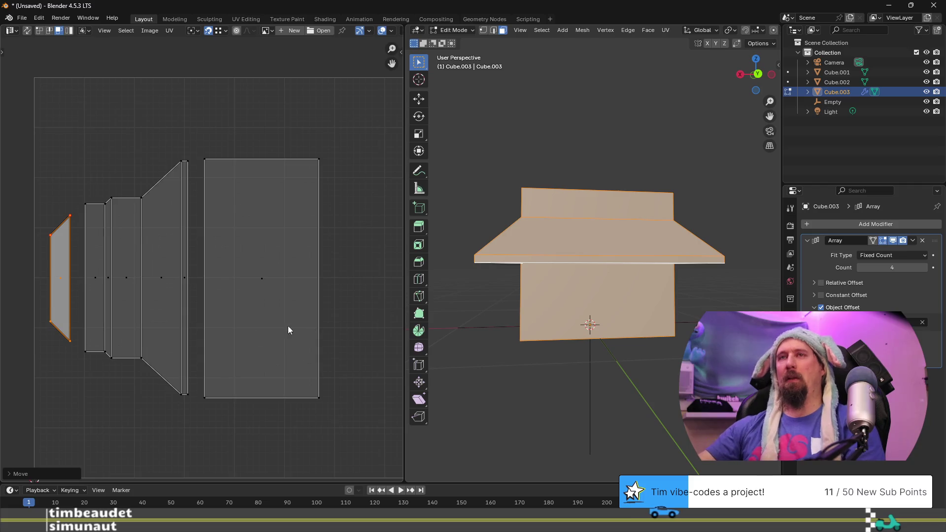
Select the two linked strip islands and move them upward
{"action": "key", "text": "l"}
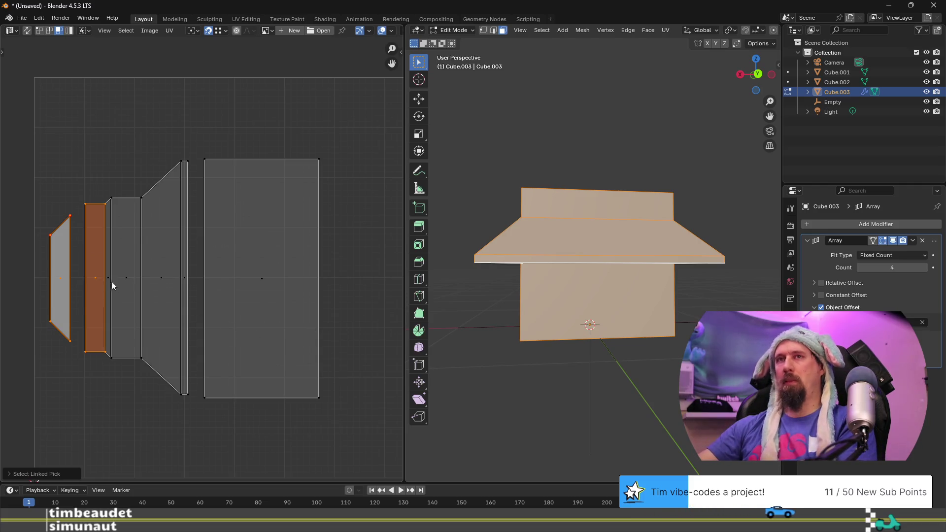
{"action": "key", "text": "l"}
{"action": "key", "text": "l"}
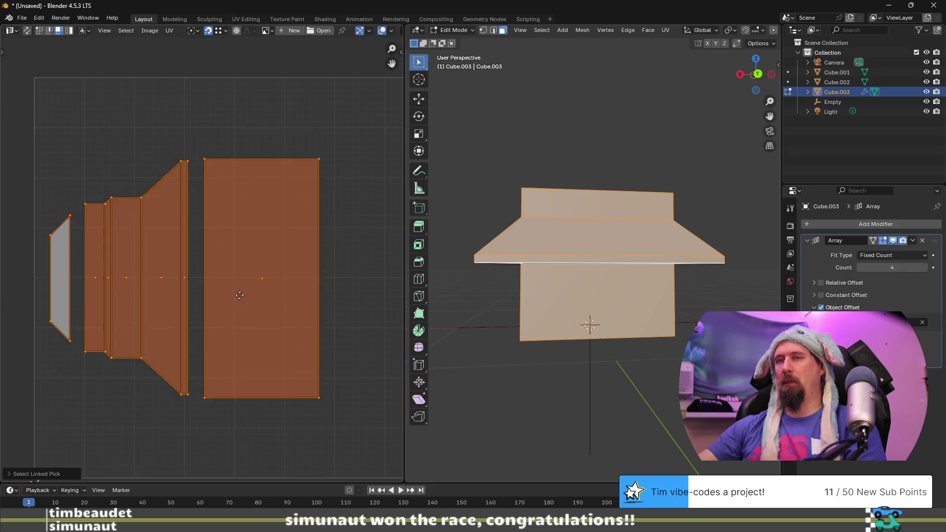
{"action": "key", "text": "g"}
{"action": "left_click", "coordinate": [242, 228]}
{"action": "scroll", "coordinate": [505, 385], "scroll_direction": "down", "scroll_amount": 4}
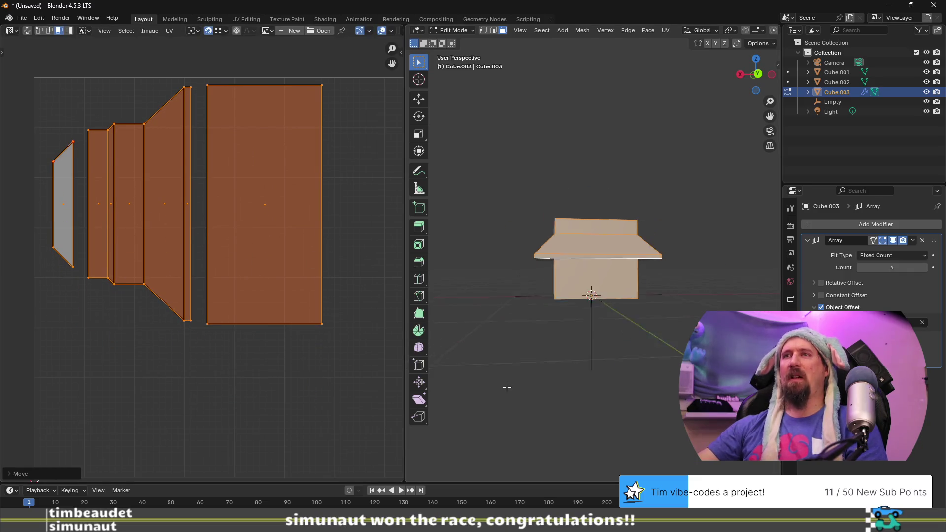
{"action": "scroll", "coordinate": [294, 387], "scroll_direction": "down", "scroll_amount": 4}
{"action": "scroll", "coordinate": [294, 389], "scroll_direction": "up", "scroll_amount": 3}
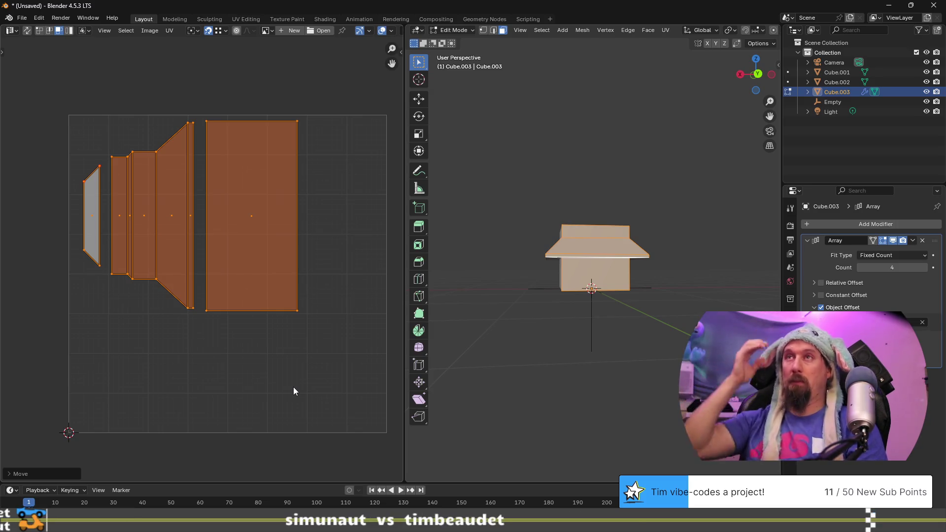
Rotate the large rectangle island a quarter turn and place it at the top right
{"action": "left_click", "coordinate": [283, 207]}
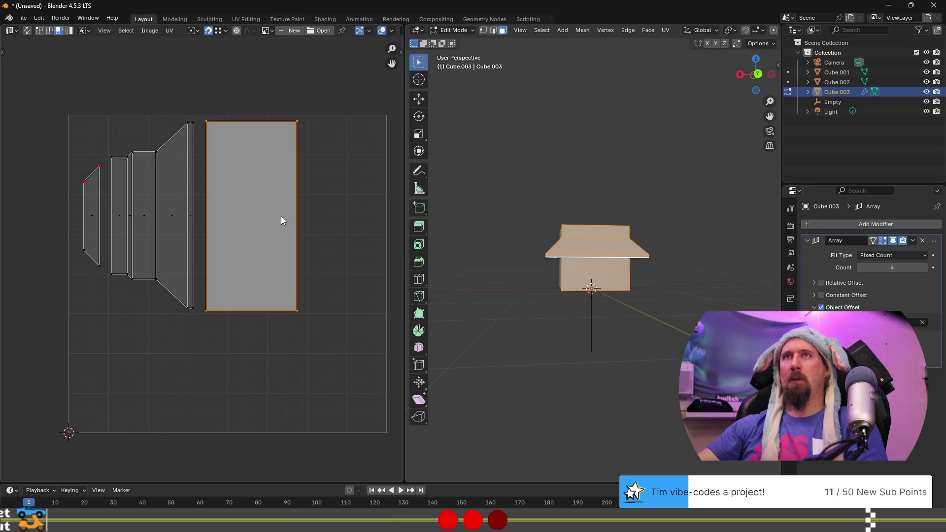
{"action": "key", "text": "r"}
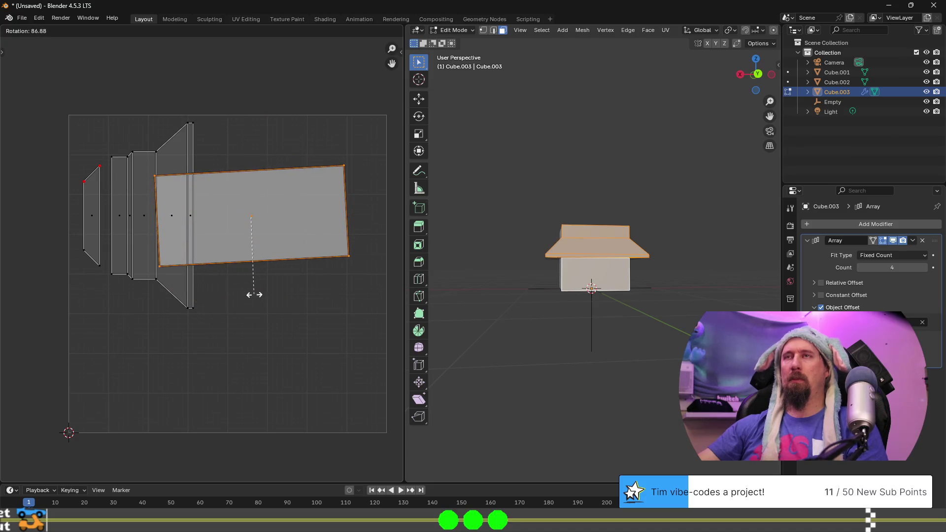
{"action": "left_click", "coordinate": [250, 303]}
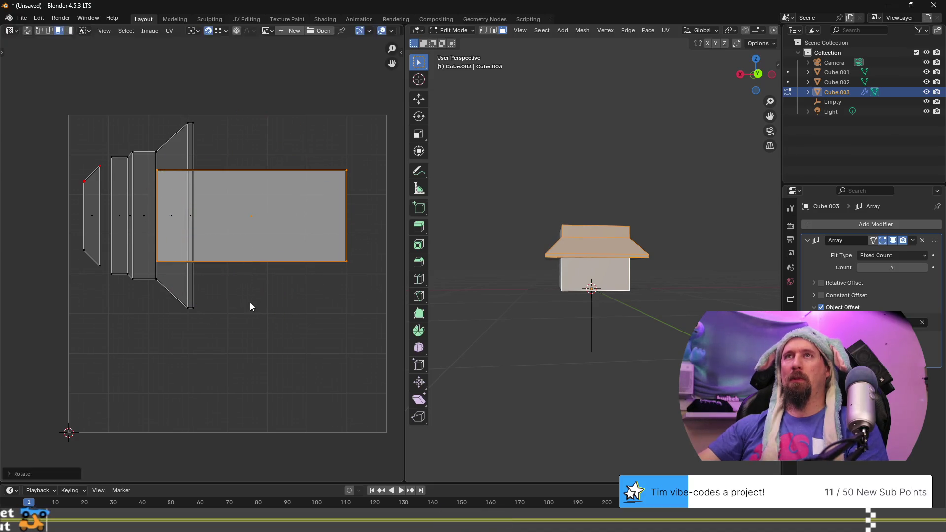
{"action": "key", "text": "g"}
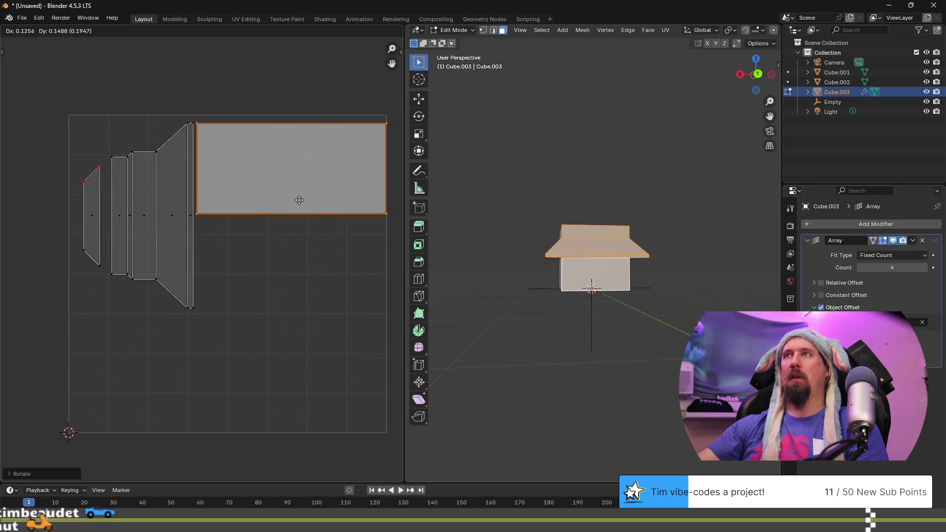
{"action": "left_click", "coordinate": [294, 201]}
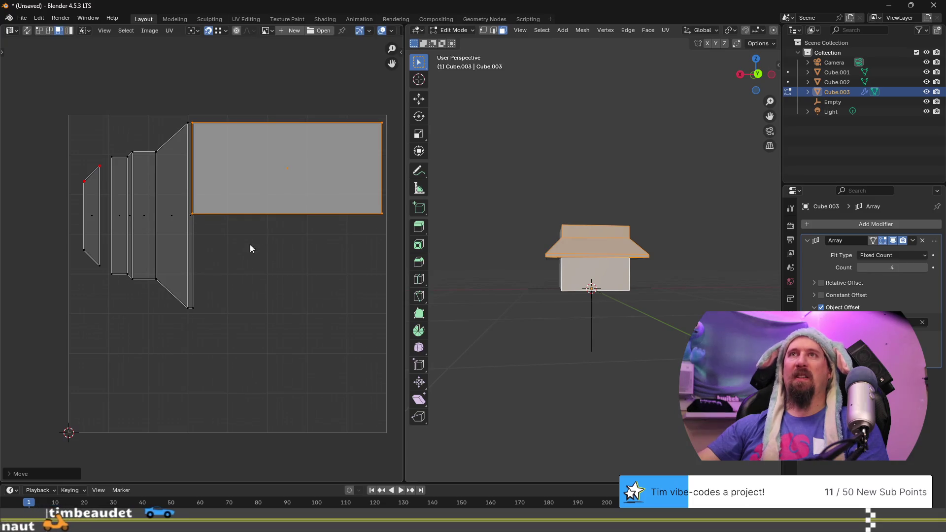
Select the trapezoid and narrow strip islands with their linked faces and shift them left
{"action": "left_click", "coordinate": [171, 222]}
{"action": "key", "text": "l"}
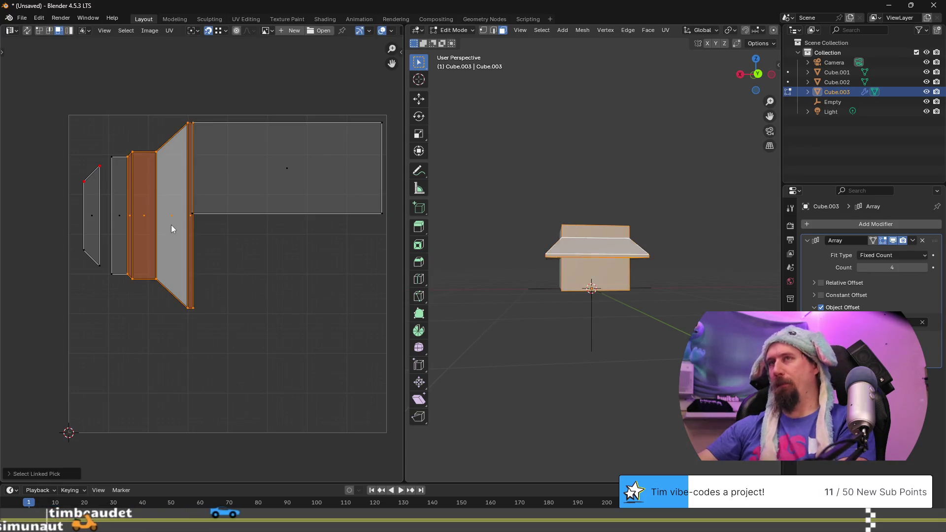
{"action": "left_click", "coordinate": [119, 212]}
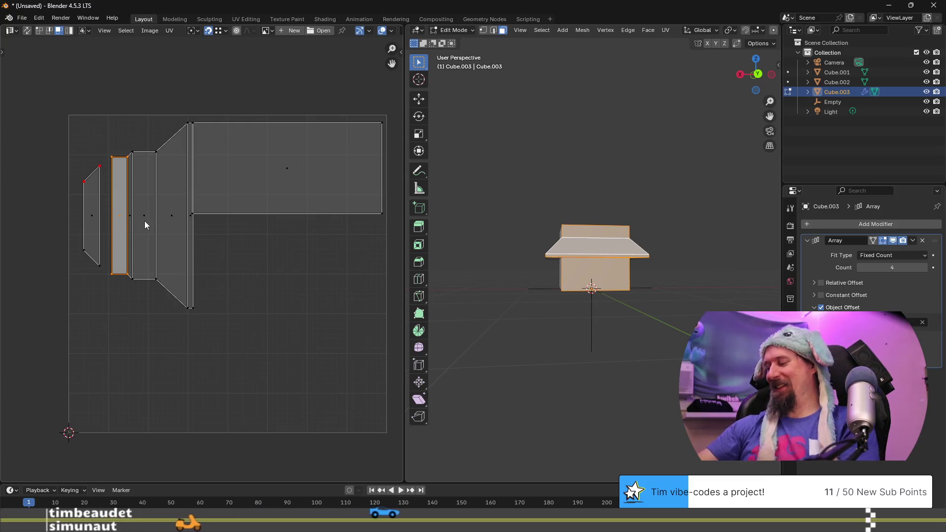
{"action": "key", "text": "l"}
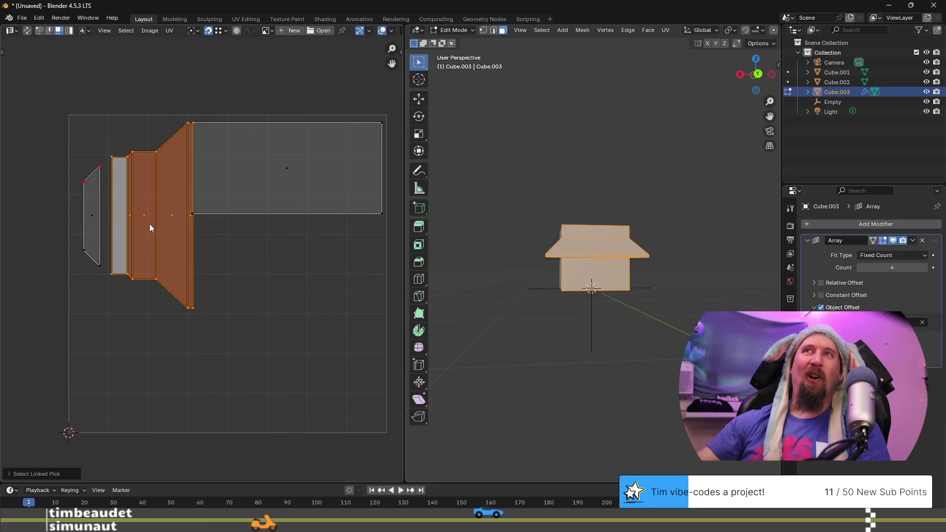
{"action": "scroll", "coordinate": [147, 224], "scroll_direction": "up", "scroll_amount": 2}
{"action": "middle_click_drag", "start_coordinate": [143, 227], "coordinate": [244, 239]}
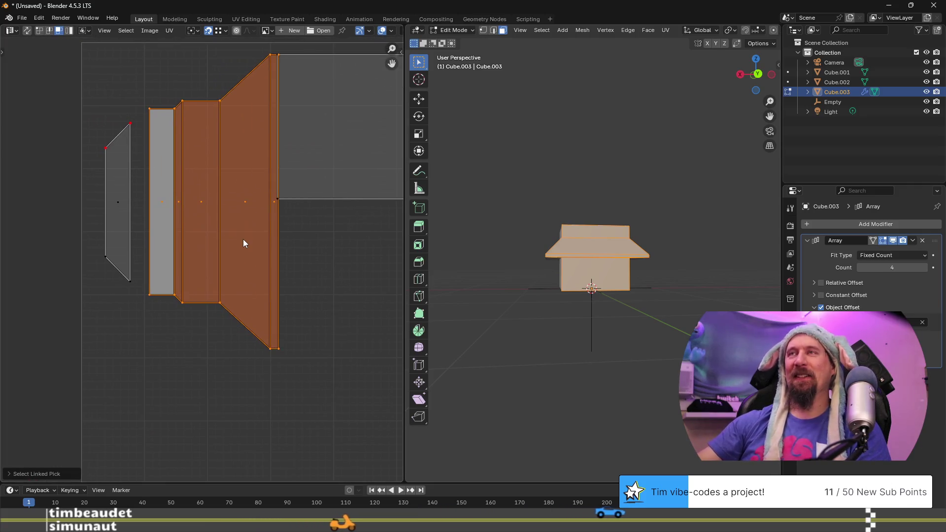
{"action": "key", "text": "g"}
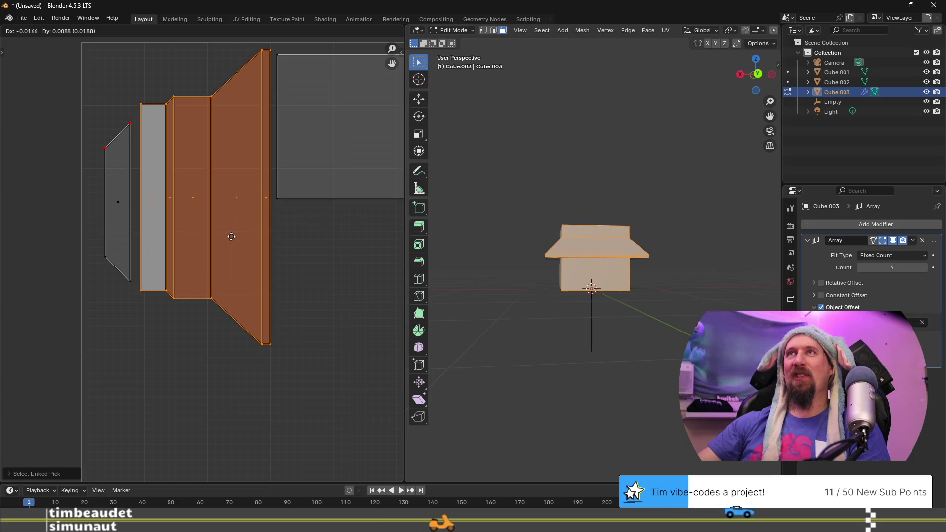
{"action": "left_click", "coordinate": [231, 241]}
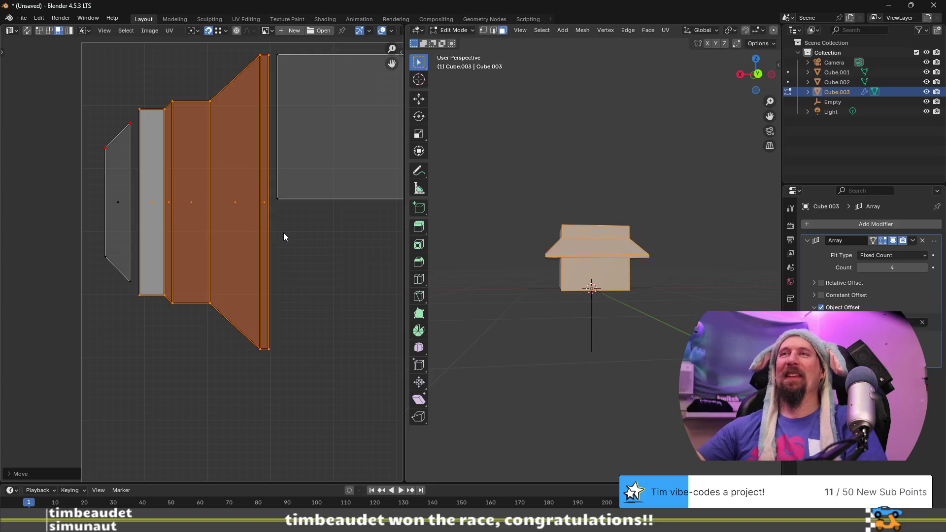
Deselect everything and view the box from above
{"action": "left_click", "coordinate": [518, 293]}
{"action": "scroll", "coordinate": [518, 293], "scroll_direction": "up", "scroll_amount": 1}
{"action": "middle_click_drag", "start_coordinate": [491, 236], "coordinate": [512, 251]}
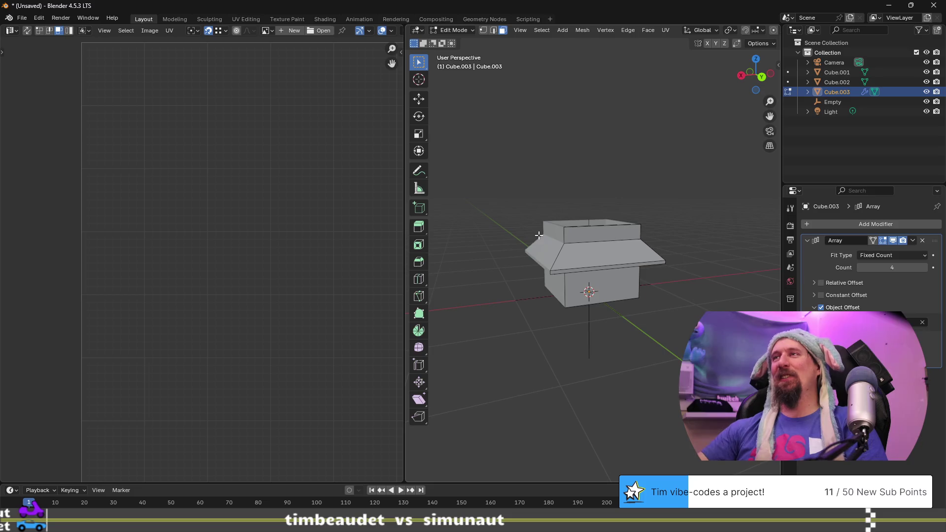
Return to Object Mode and briefly check Cube.002's mesh in Edit Mode
{"action": "key", "text": "Tab"}
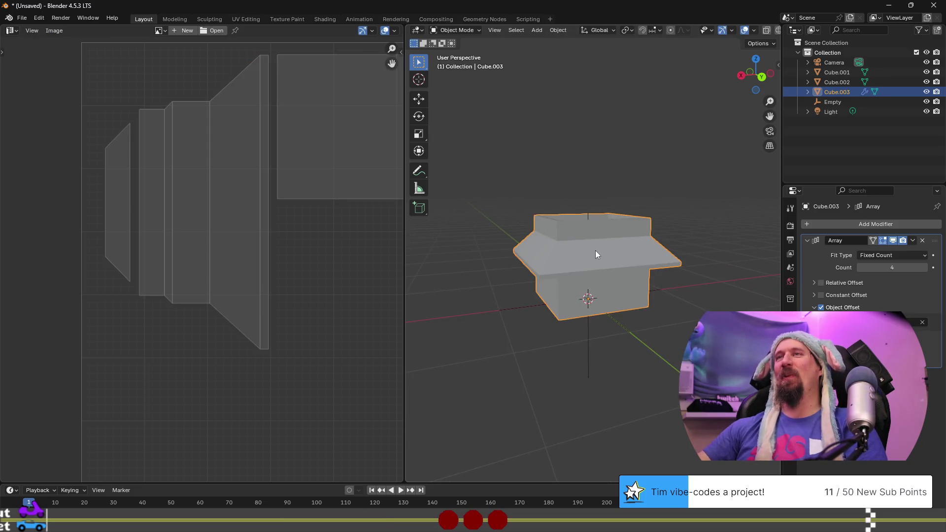
{"action": "middle_click_drag", "start_coordinate": [607, 347], "coordinate": [530, 292]}
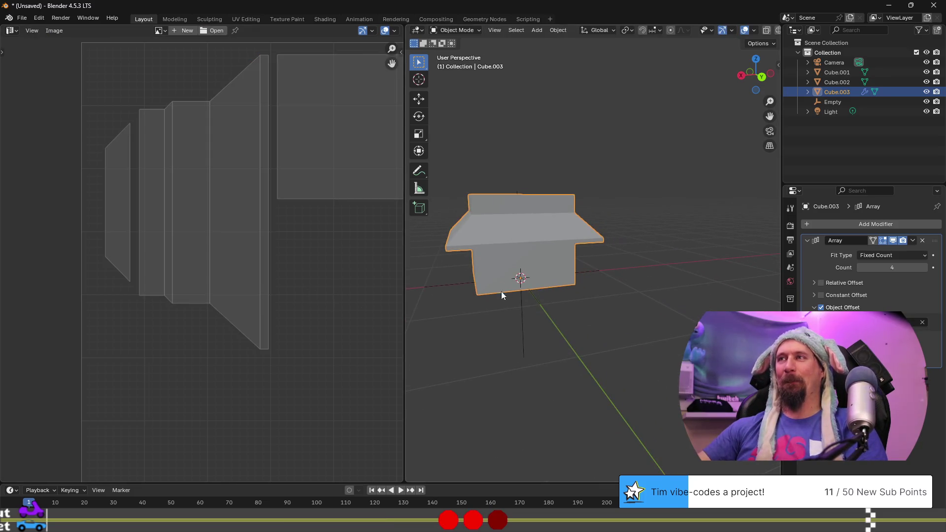
{"action": "scroll", "coordinate": [515, 254], "scroll_direction": "up", "scroll_amount": 2}
{"action": "mouse_move", "coordinate": [539, 259]}
{"action": "middle_mouse_down"}
{"action": "mouse_move", "coordinate": [499, 266]}
{"action": "mouse_move", "coordinate": [492, 318]}
{"action": "mouse_move", "coordinate": [515, 170]}
{"action": "middle_mouse_up"}
{"action": "left_click", "coordinate": [555, 188]}
{"action": "mouse_move", "coordinate": [540, 280]}
{"action": "middle_mouse_down"}
{"action": "mouse_move", "coordinate": [534, 199]}
{"action": "mouse_move", "coordinate": [535, 266]}
{"action": "middle_mouse_up"}
{"action": "key", "text": "Tab"}
{"action": "scroll", "coordinate": [506, 219], "scroll_direction": "up", "scroll_amount": 2}
{"action": "mouse_move", "coordinate": [507, 218]}
{"action": "middle_mouse_down"}
{"action": "mouse_move", "coordinate": [657, 275]}
{"action": "mouse_move", "coordinate": [649, 280]}
{"action": "middle_mouse_up"}
{"action": "key", "text": "Tab"}
Apply Cube.003's four-count Array modifier from its Properties dropdown
{"action": "left_click", "coordinate": [649, 281]}
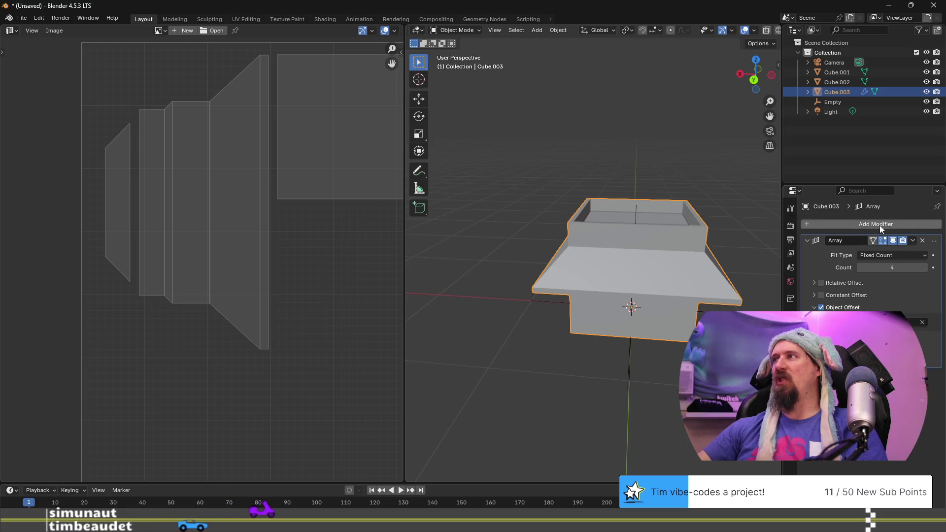
{"action": "left_click", "coordinate": [913, 240]}
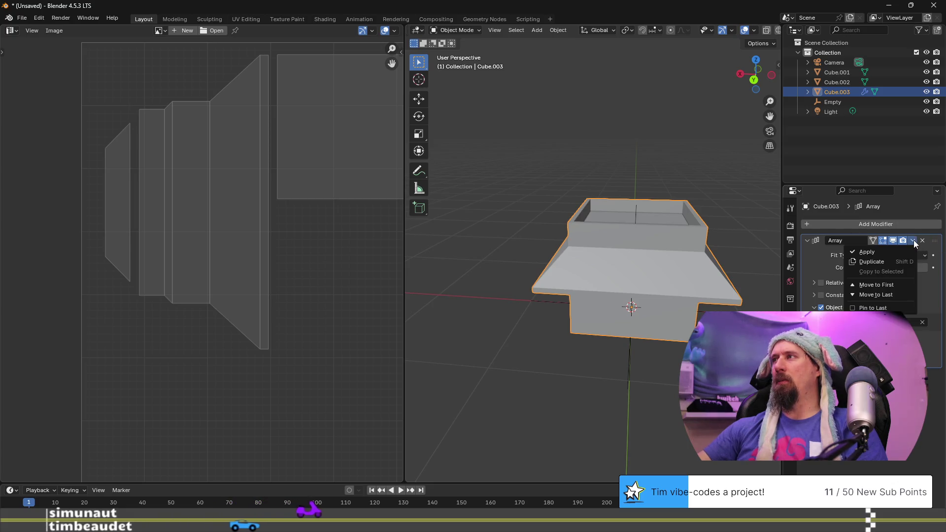
{"action": "left_click", "coordinate": [892, 252]}
Select the inner tray Cube.002 together with Cube.001
{"action": "mouse_move", "coordinate": [562, 297]}
{"action": "middle_mouse_down"}
{"action": "mouse_move", "coordinate": [597, 303]}
{"action": "mouse_move", "coordinate": [539, 238]}
{"action": "mouse_move", "coordinate": [546, 190]}
{"action": "mouse_move", "coordinate": [576, 191]}
{"action": "mouse_move", "coordinate": [518, 341]}
{"action": "middle_mouse_up"}
{"action": "left_click", "coordinate": [575, 191]}
{"action": "left_click", "coordinate": [541, 356], "text": "shift"}
{"action": "mouse_move", "coordinate": [537, 218]}
{"action": "middle_mouse_down"}
{"action": "mouse_move", "coordinate": [511, 259]}
{"action": "mouse_move", "coordinate": [526, 283]}
{"action": "mouse_move", "coordinate": [432, 257]}
{"action": "middle_mouse_up"}
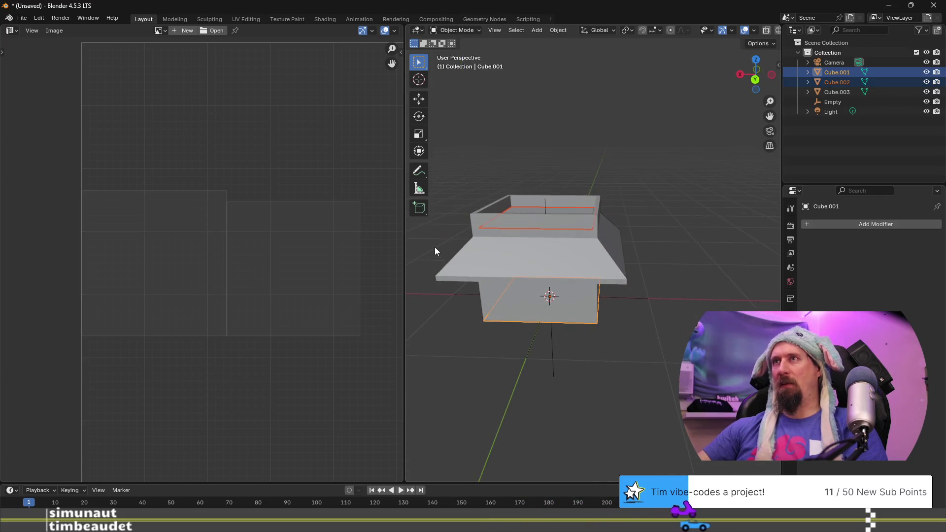
Delete the base object Cube.001
{"action": "mouse_move", "coordinate": [490, 259]}
{"action": "middle_mouse_down"}
{"action": "mouse_move", "coordinate": [582, 295]}
{"action": "mouse_move", "coordinate": [572, 362]}
{"action": "middle_mouse_up"}
{"action": "left_click", "coordinate": [573, 362]}
{"action": "key", "text": "Delete"}
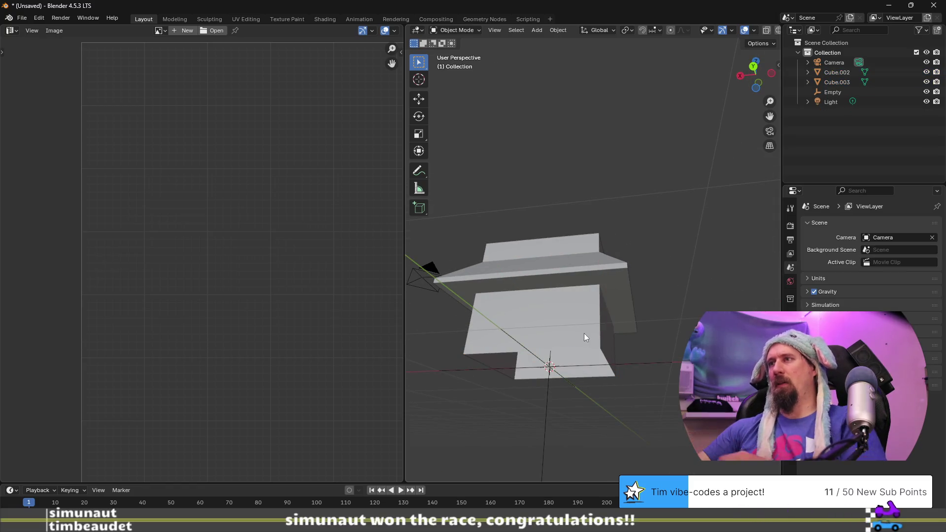
Reselect the inner tray Cube.002 and the remaining objects in preparation for joining
{"action": "middle_click_drag", "start_coordinate": [569, 260], "coordinate": [560, 289]}
{"action": "left_click", "coordinate": [540, 187]}
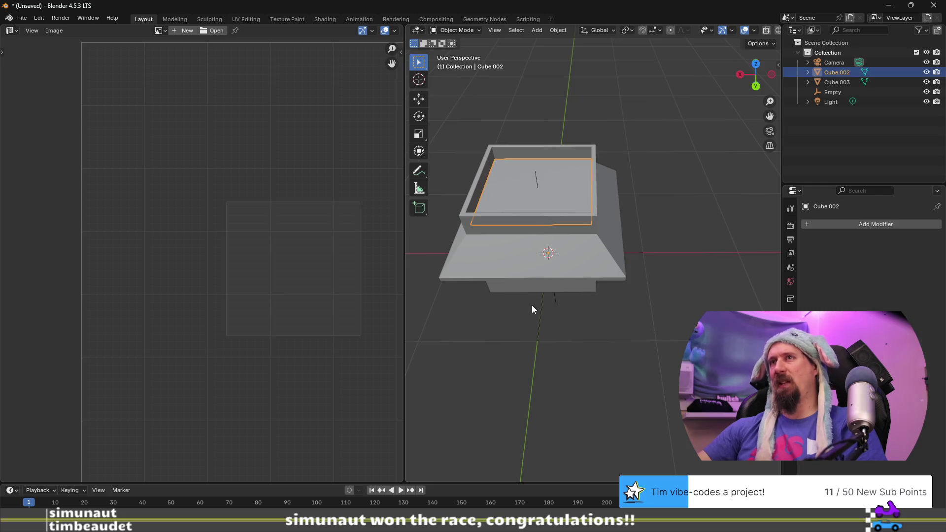
{"action": "key", "text": "a"}
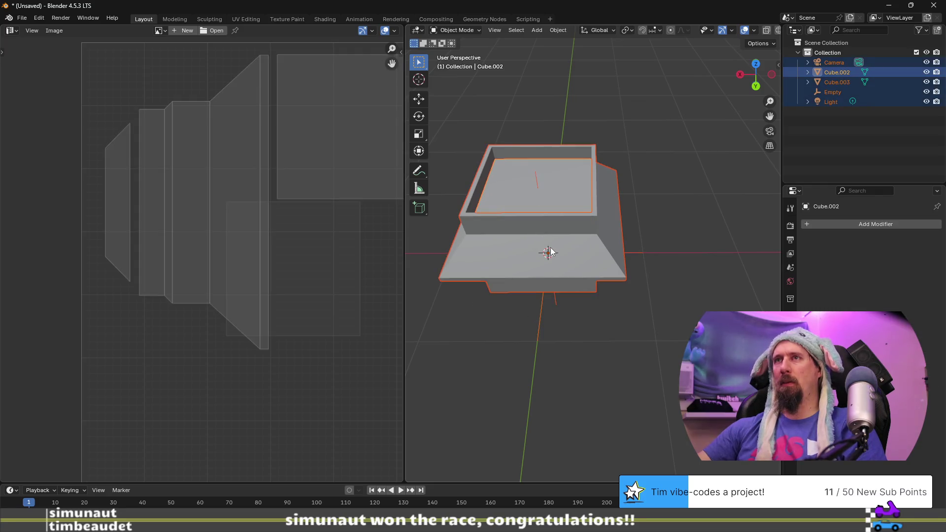
{"action": "left_click", "coordinate": [557, 199]}
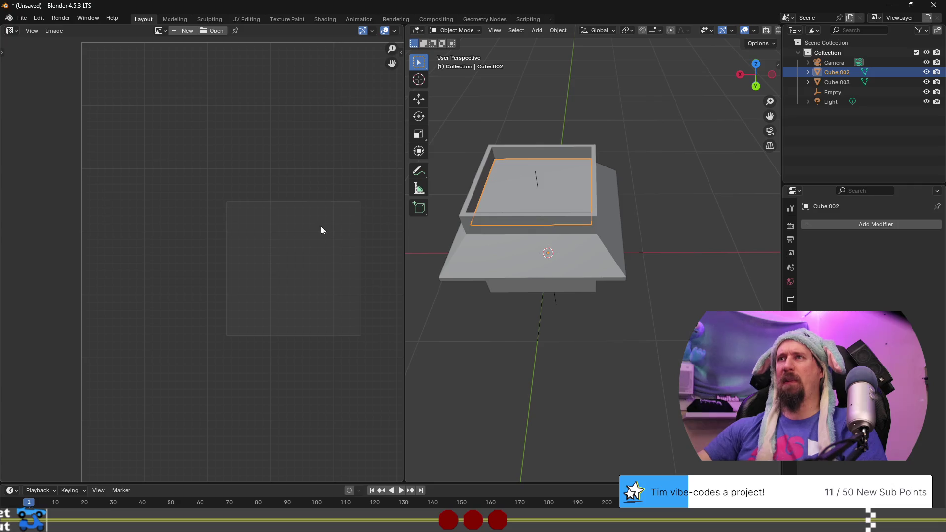
{"action": "middle_click_drag", "start_coordinate": [305, 317], "coordinate": [216, 295]}
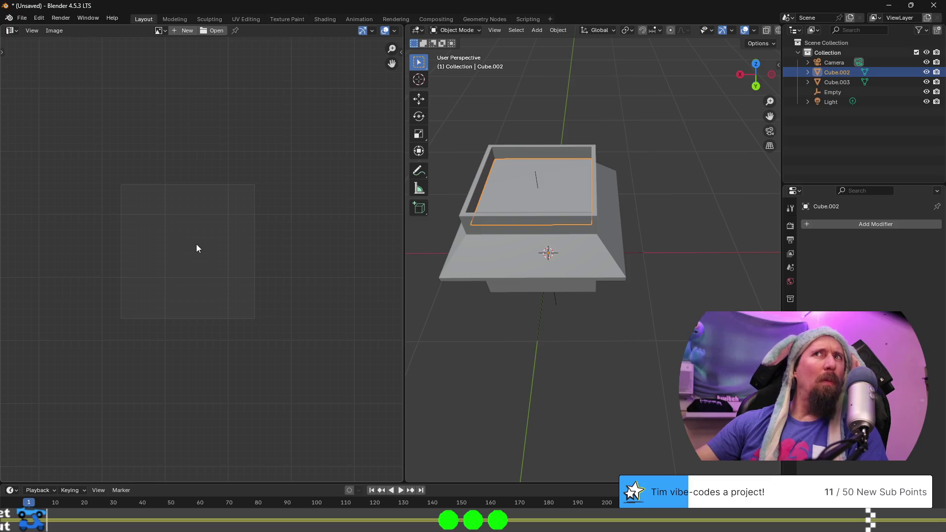
{"action": "key", "text": "a"}
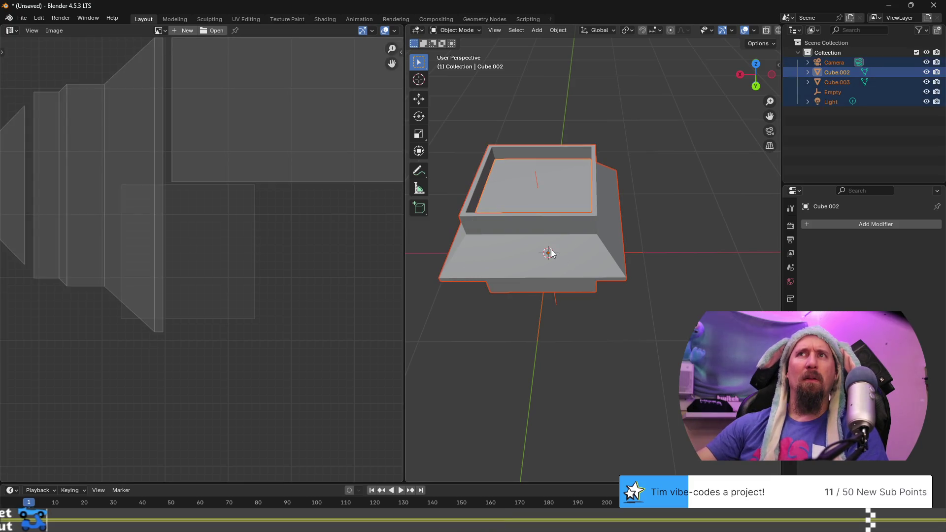
{"action": "scroll", "coordinate": [223, 250], "scroll_direction": "down", "scroll_amount": 5}
{"action": "scroll", "coordinate": [224, 254], "scroll_direction": "up", "scroll_amount": 1}
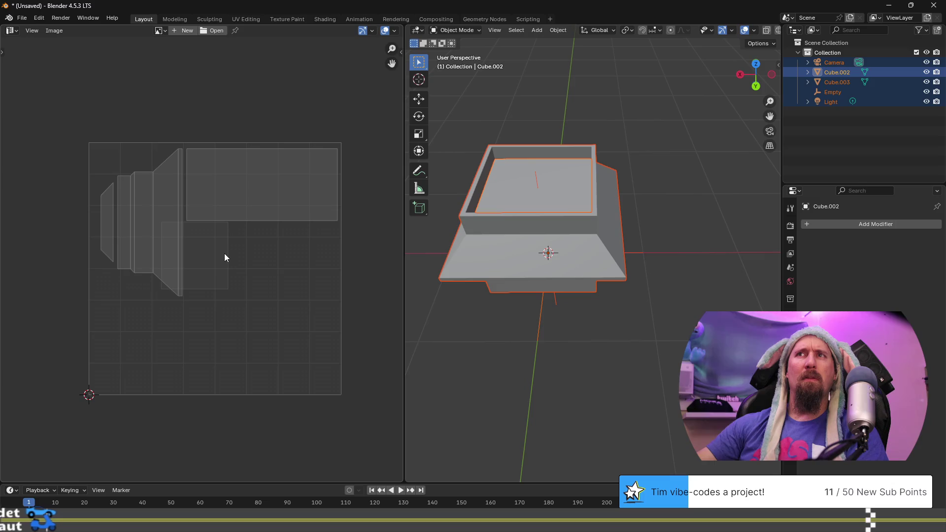
{"action": "left_click", "coordinate": [543, 200]}
{"action": "key", "text": "ctrl+z"}
Join Cube.002 into Cube.003 with Ctrl+J and select the inner floor face
{"action": "key", "text": "Tab"}
{"action": "key", "text": "Tab"}
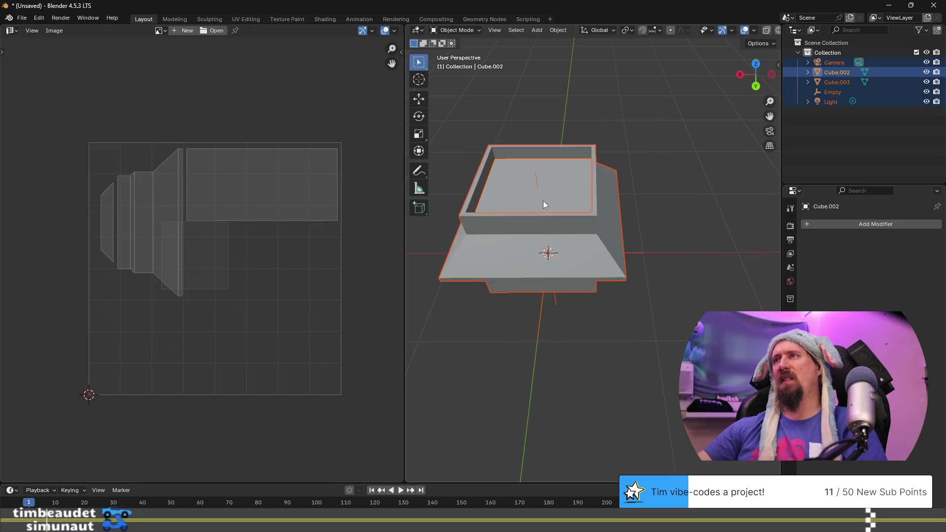
{"action": "left_click", "coordinate": [573, 214]}
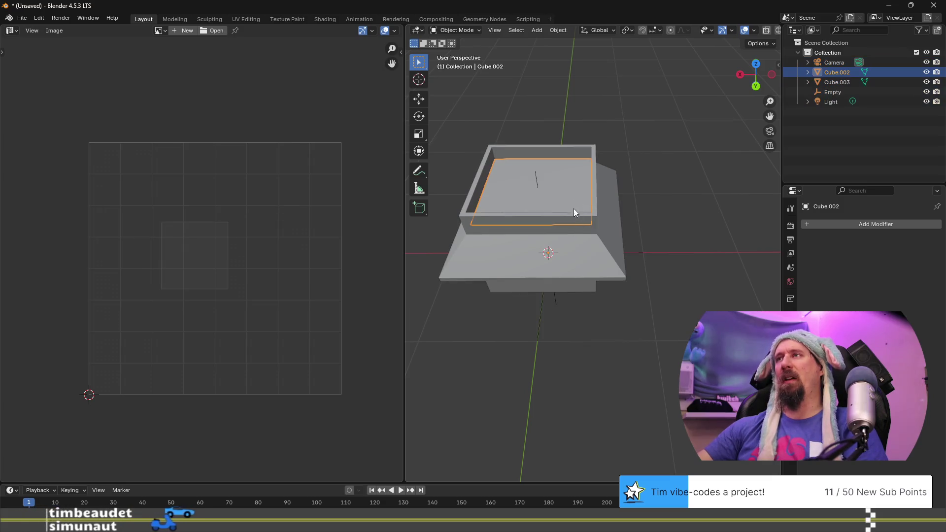
{"action": "left_click", "coordinate": [573, 229], "text": "shift"}
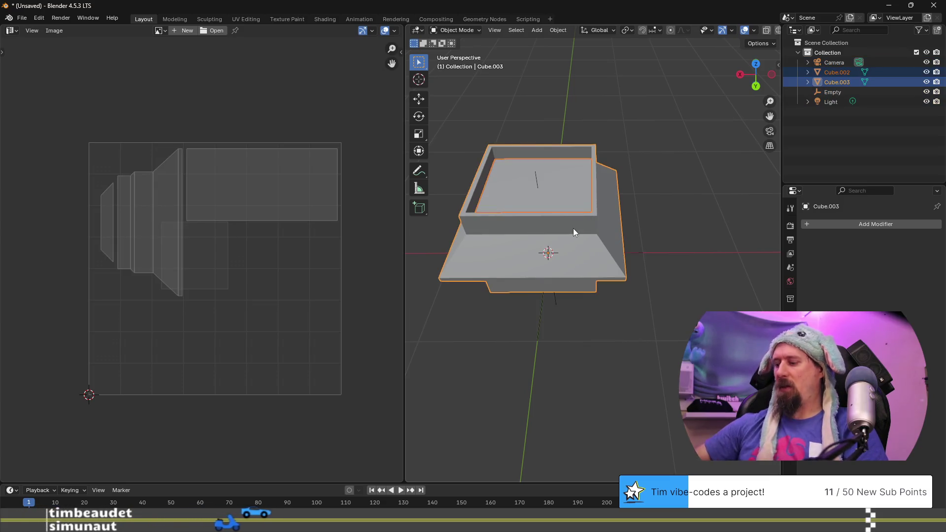
{"action": "key", "text": "ctrl+j"}
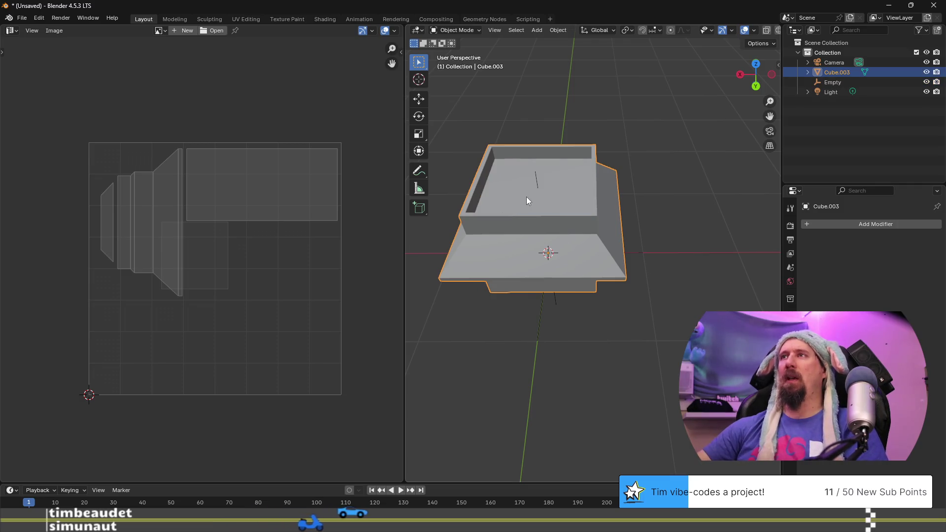
{"action": "key", "text": "Tab"}
{"action": "left_click", "coordinate": [526, 197]}
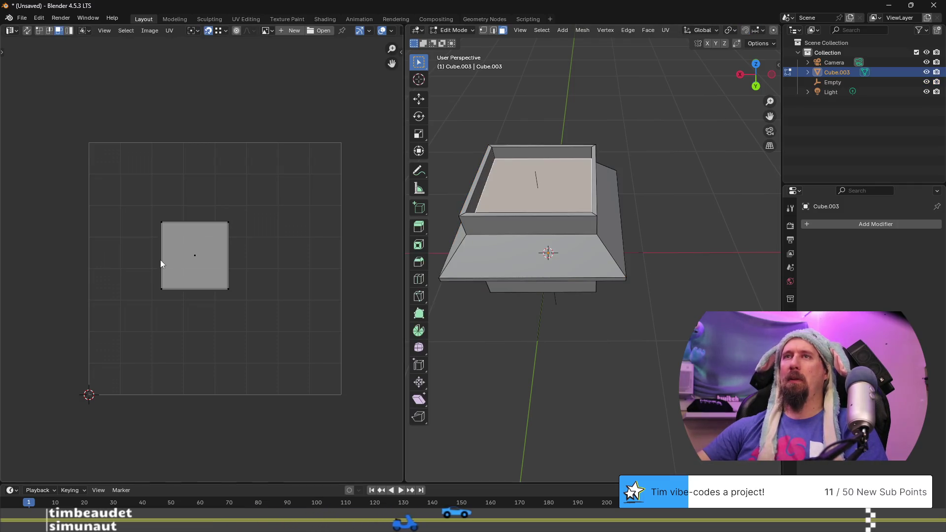
Drag the inner floor's square UV island right, below the long strip
{"action": "left_click", "coordinate": [176, 256]}
{"action": "mouse_move", "coordinate": [177, 255]}
{"action": "left_mouse_down"}
{"action": "mouse_move", "coordinate": [264, 262]}
{"action": "mouse_move", "coordinate": [217, 268]}
{"action": "left_mouse_up"}
{"action": "key", "text": "a"}
{"action": "left_click", "coordinate": [274, 268]}
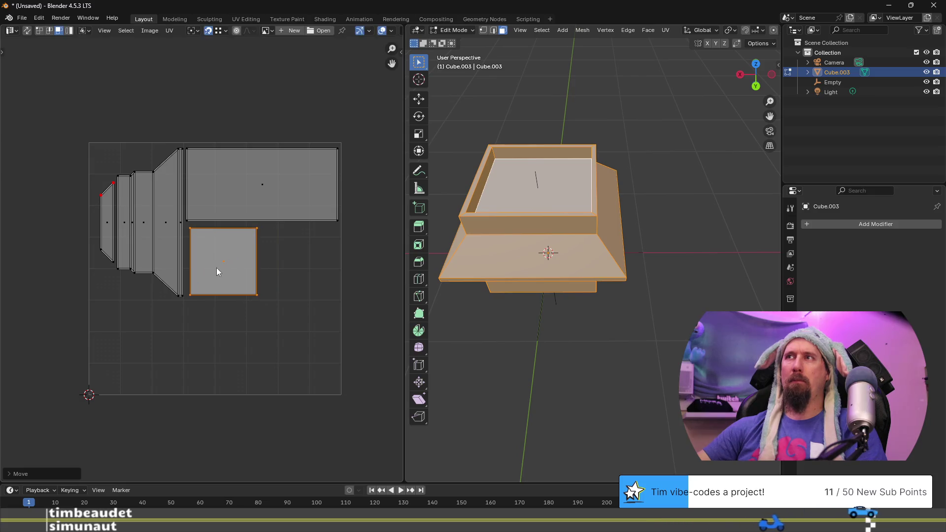
Select the lower block's front face
{"action": "mouse_move", "coordinate": [469, 345]}
{"action": "middle_mouse_down"}
{"action": "mouse_move", "coordinate": [514, 332]}
{"action": "mouse_move", "coordinate": [567, 293]}
{"action": "middle_mouse_up"}
{"action": "middle_click_drag", "start_coordinate": [485, 313], "coordinate": [528, 316]}
{"action": "mouse_move", "coordinate": [528, 315]}
{"action": "middle_mouse_down"}
{"action": "mouse_move", "coordinate": [676, 298]}
{"action": "mouse_move", "coordinate": [676, 377]}
{"action": "middle_mouse_up"}
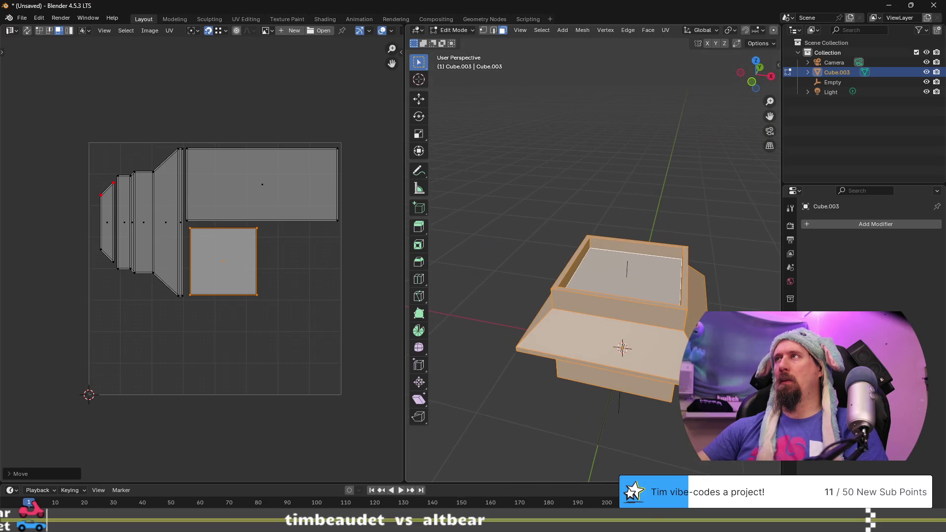
{"action": "mouse_move", "coordinate": [646, 153]}
{"action": "middle_mouse_down"}
{"action": "mouse_move", "coordinate": [676, 311]}
{"action": "mouse_move", "coordinate": [668, 286]}
{"action": "middle_mouse_up"}
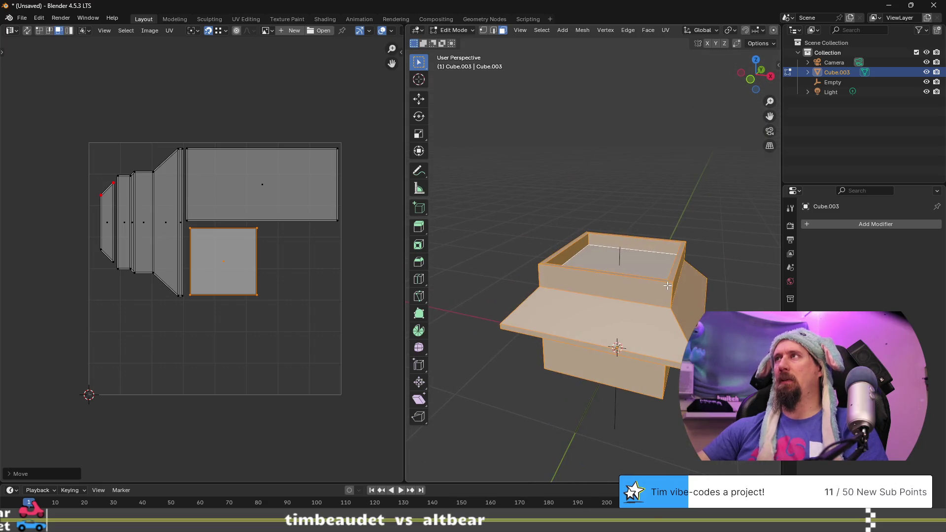
{"action": "left_click", "coordinate": [607, 368]}
{"action": "mouse_move", "coordinate": [631, 376]}
{"action": "middle_mouse_down"}
{"action": "mouse_move", "coordinate": [604, 340]}
{"action": "mouse_move", "coordinate": [594, 363]}
{"action": "mouse_move", "coordinate": [596, 339]}
{"action": "middle_mouse_up"}
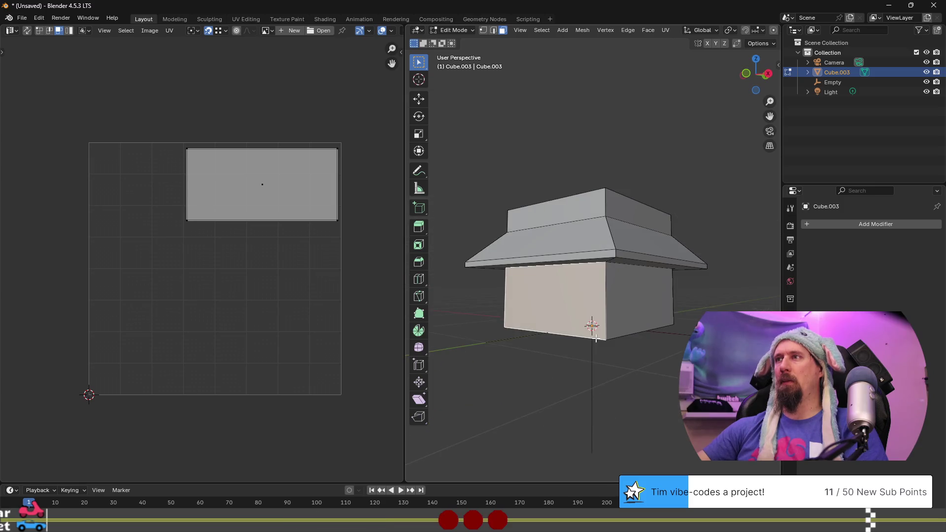
Smart UV Project the lower block's front face with a 66° angle limit
{"action": "key", "text": "u"}
{"action": "left_click", "coordinate": [548, 306]}
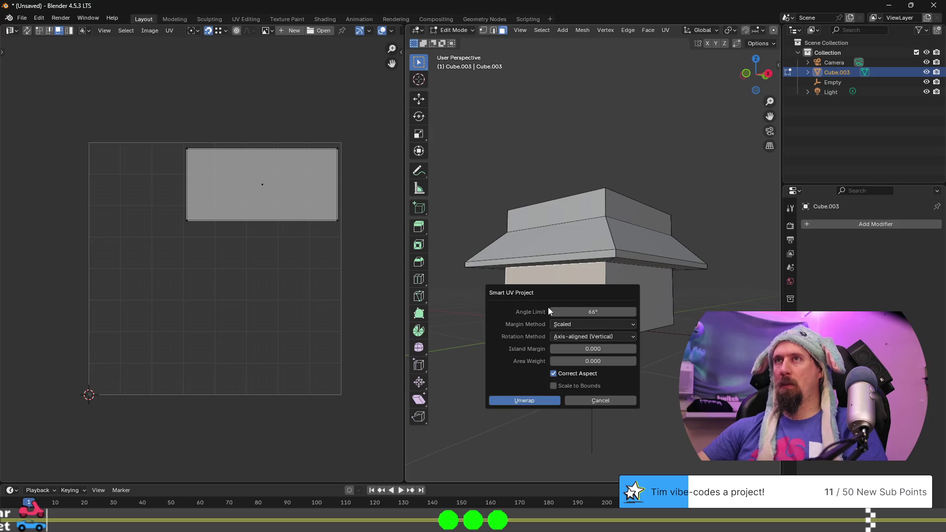
{"action": "left_click", "coordinate": [541, 401]}
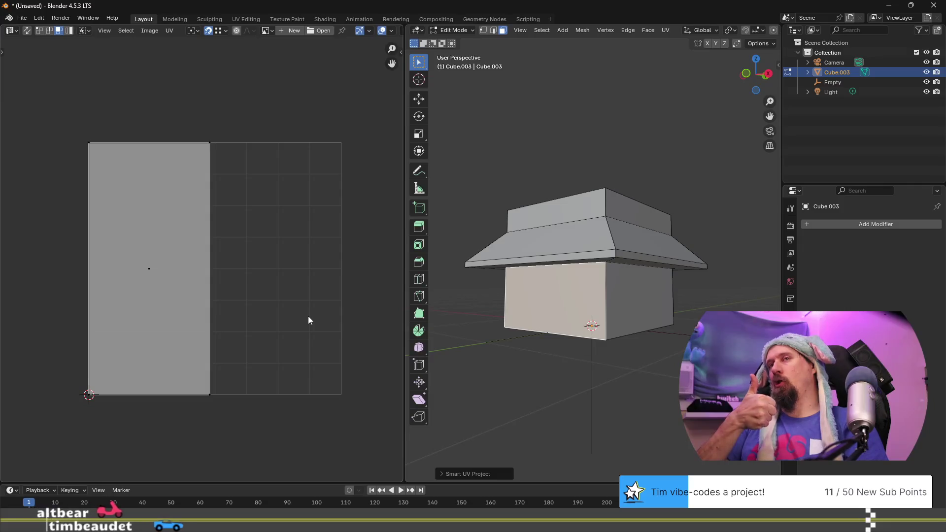
Select the large side island and rotate it 90° so it lies horizontal
{"action": "key", "text": "a"}
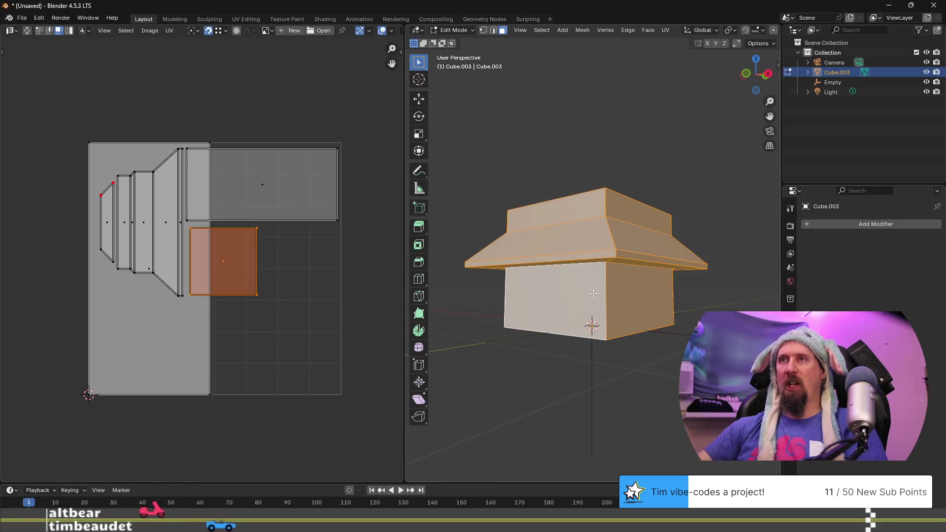
{"action": "left_click", "coordinate": [158, 336]}
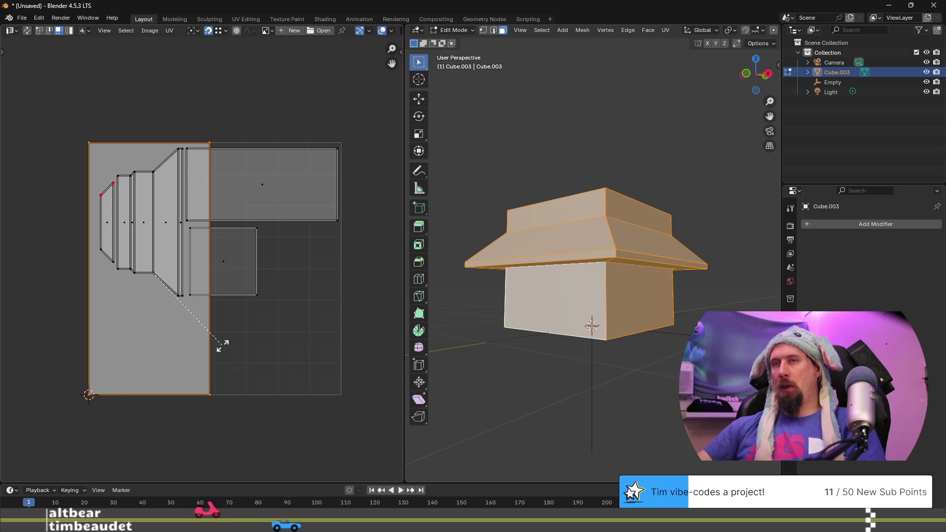
{"action": "key", "text": "r"}
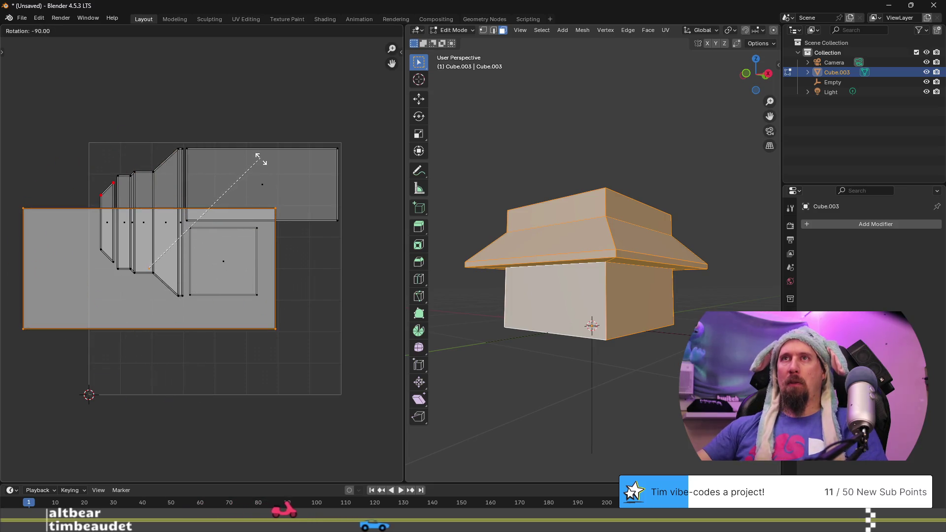
{"action": "left_click", "coordinate": [261, 159]}
{"action": "left_click_drag", "start_coordinate": [217, 306], "coordinate": [290, 366]}
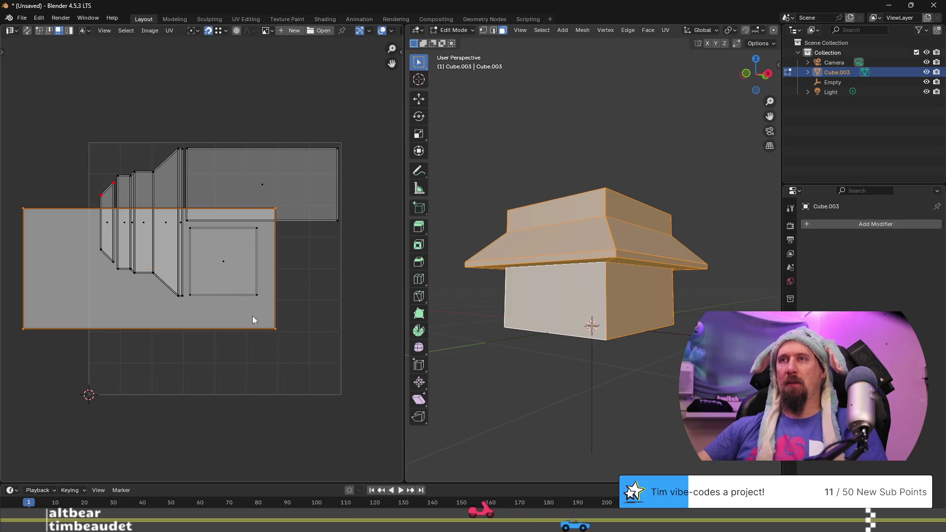
Move the island down, shrink it to about 0.81, and lay it along the UV square's bottom
{"action": "key", "text": "g"}
{"action": "left_click", "coordinate": [315, 380]}
{"action": "key", "text": "s"}
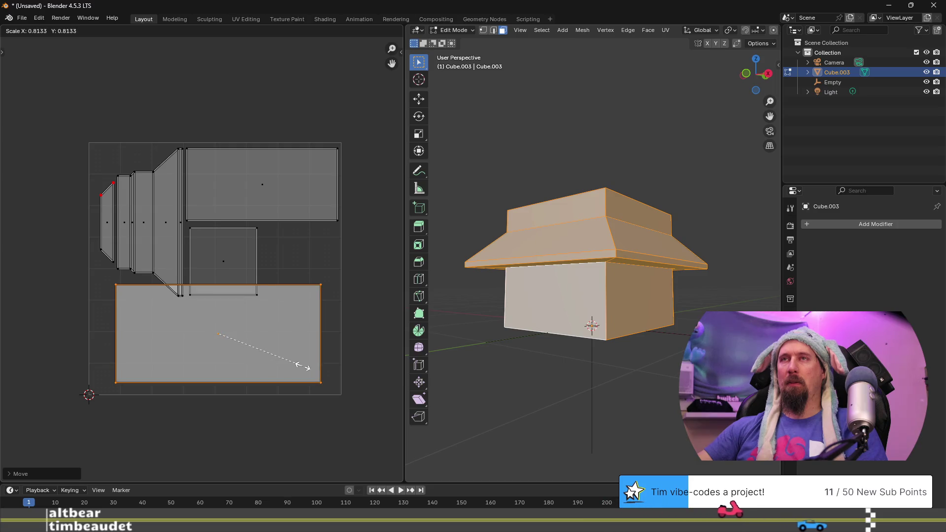
{"action": "left_click", "coordinate": [298, 365]}
{"action": "key", "text": "g"}
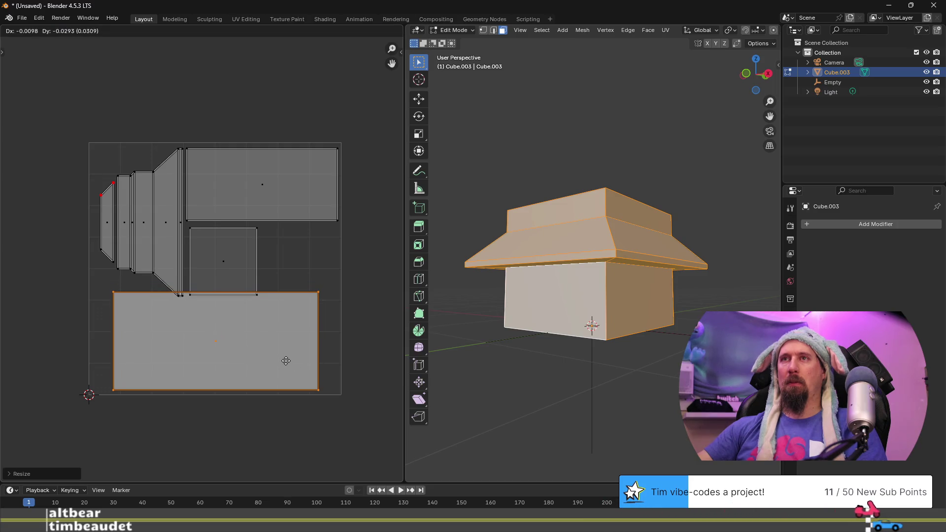
{"action": "left_click", "coordinate": [288, 365]}
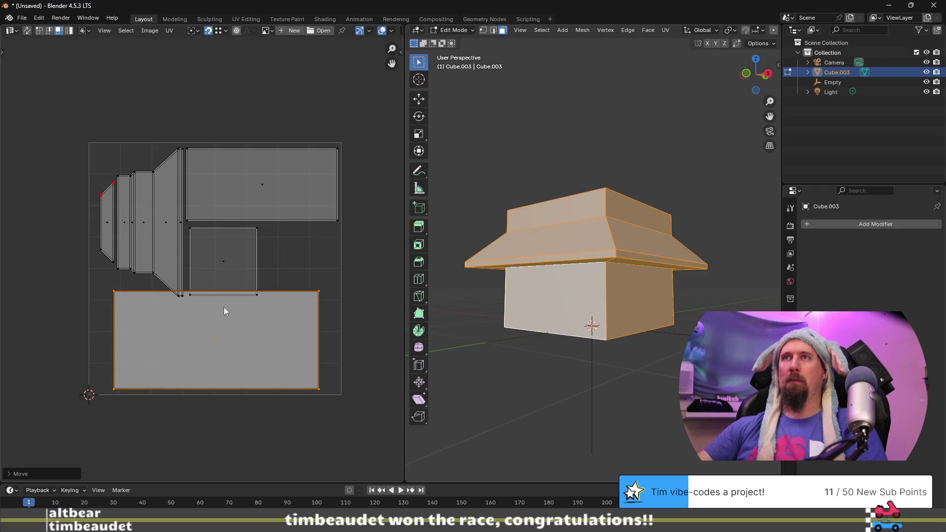
{"action": "left_click", "coordinate": [238, 262]}
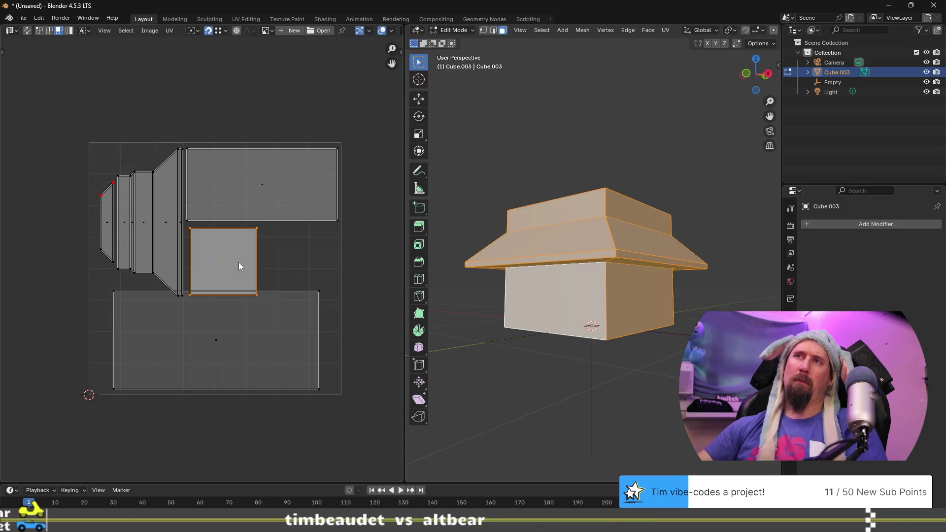
Drop the small square island at the lower left and move the large island up over the upper-right rectangle
{"action": "key", "text": "g"}
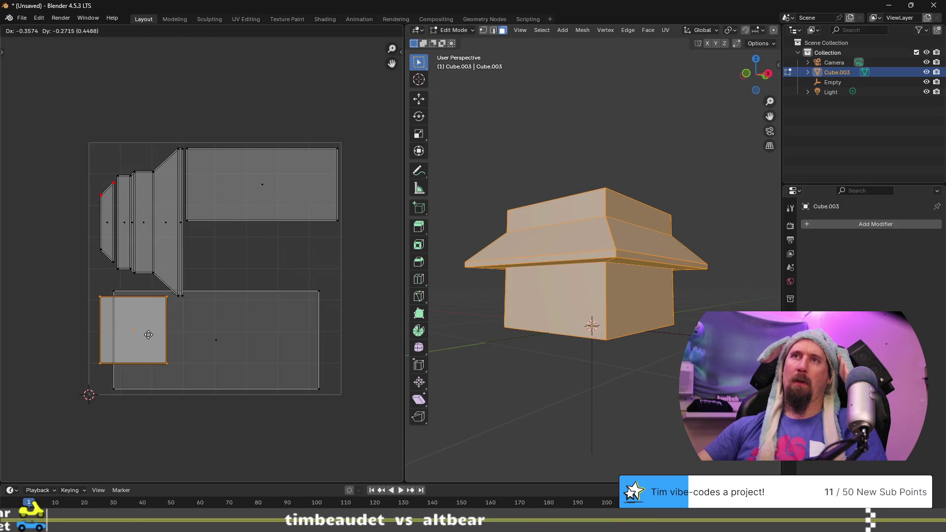
{"action": "left_click", "coordinate": [148, 334]}
{"action": "left_click", "coordinate": [274, 342]}
{"action": "left_click_drag", "start_coordinate": [264, 346], "coordinate": [298, 278]}
{"action": "left_click", "coordinate": [264, 329]}
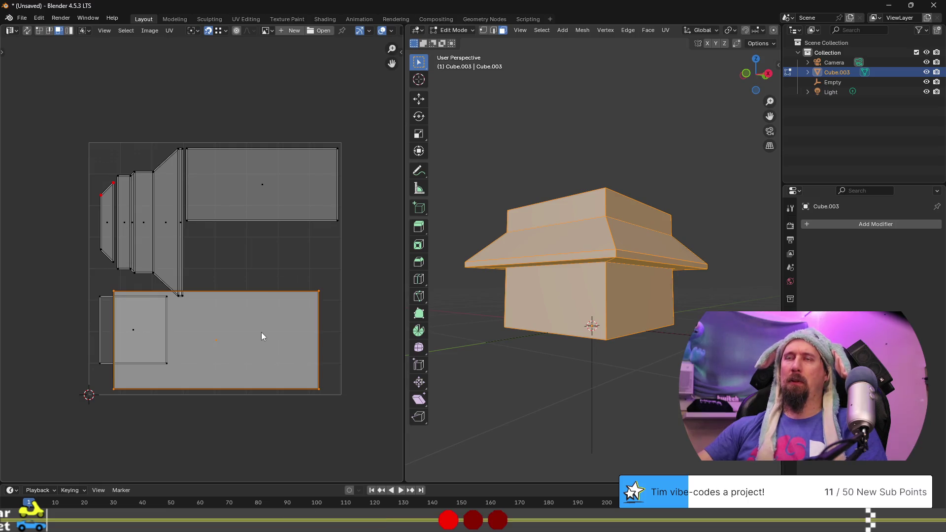
{"action": "key", "text": "g"}
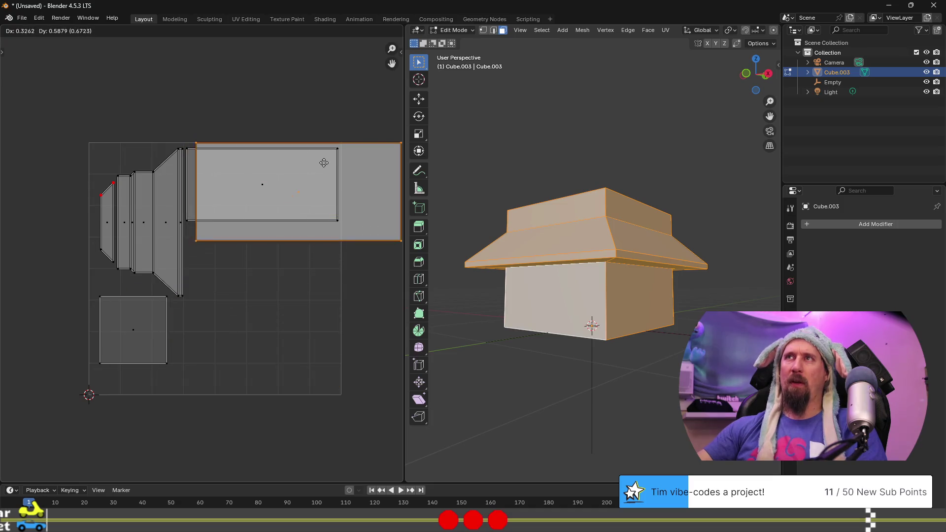
{"action": "left_click", "coordinate": [336, 154]}
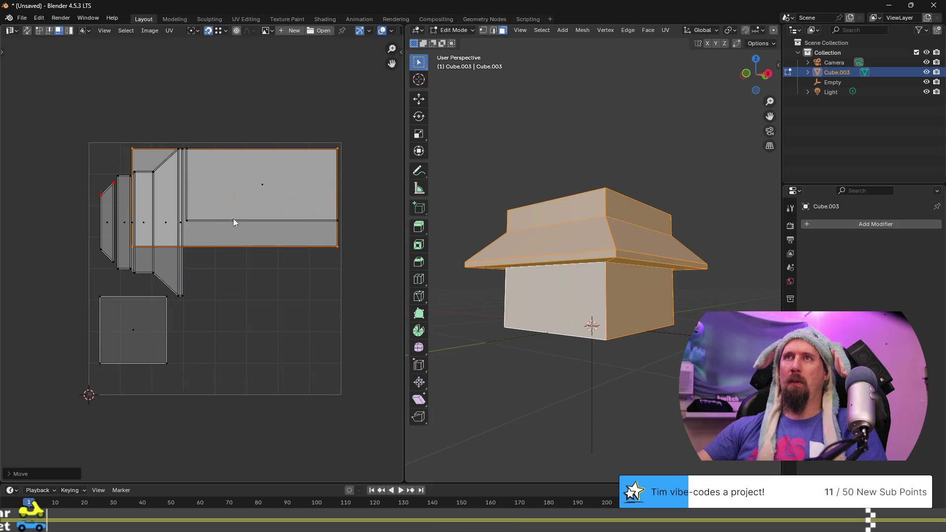
Shrink the large island to about 0.76 and align it over the upper-right rectangle island
{"action": "left_click", "coordinate": [132, 247]}
{"action": "left_click", "coordinate": [266, 238]}
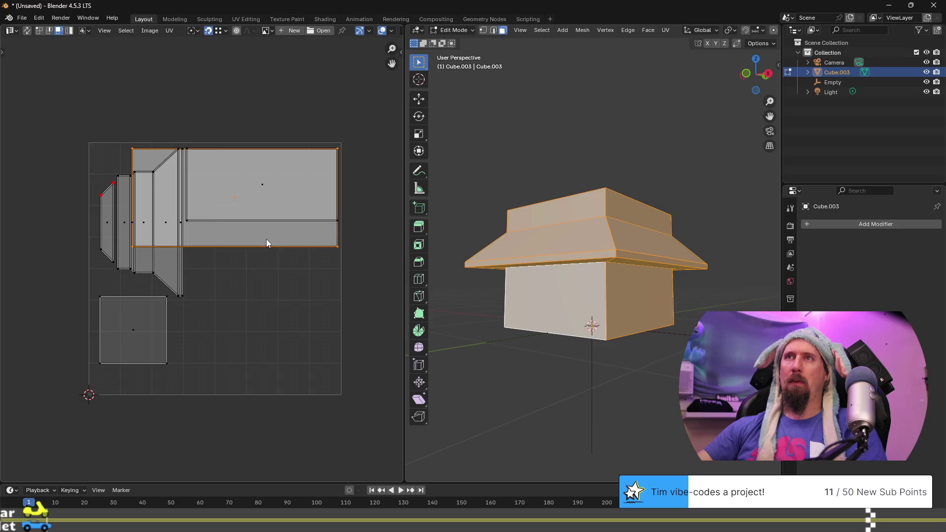
{"action": "key", "text": "s"}
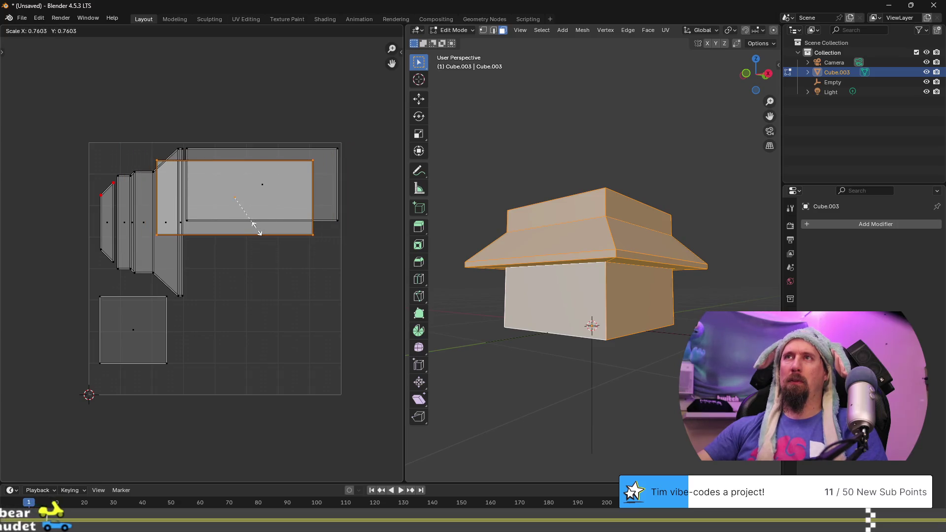
{"action": "left_click", "coordinate": [264, 213]}
{"action": "key", "text": "g"}
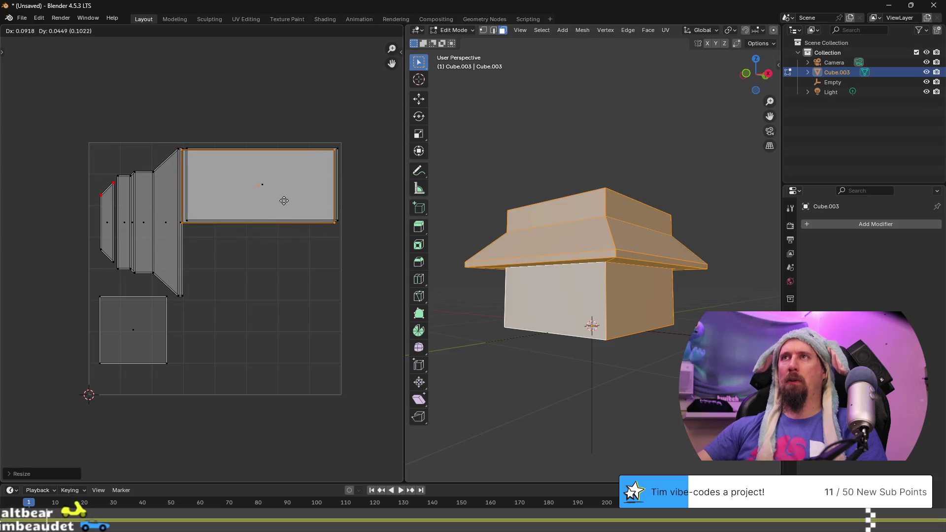
{"action": "left_click", "coordinate": [286, 200]}
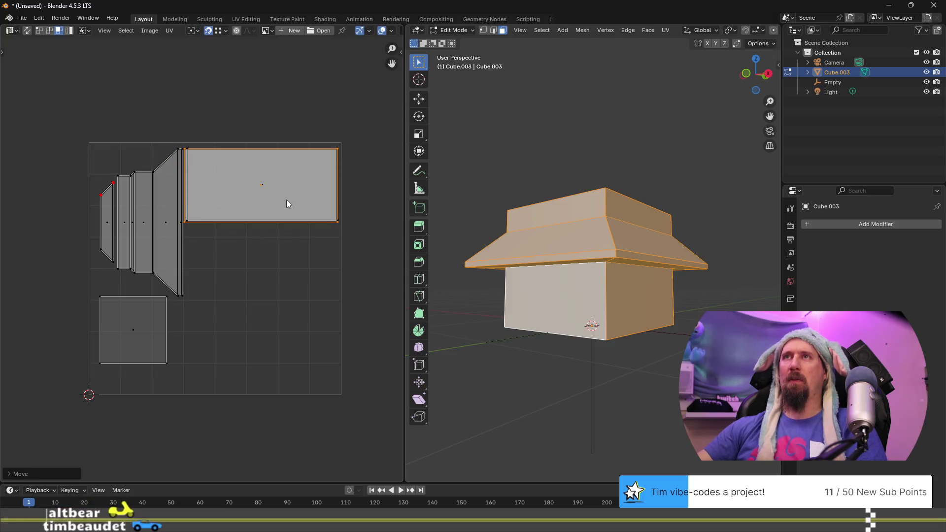
Slightly resize the stacked island and nudge it into its final position
{"action": "scroll", "coordinate": [270, 197], "scroll_direction": "up", "scroll_amount": 5}
{"action": "scroll", "coordinate": [240, 175], "scroll_direction": "down", "scroll_amount": 5}
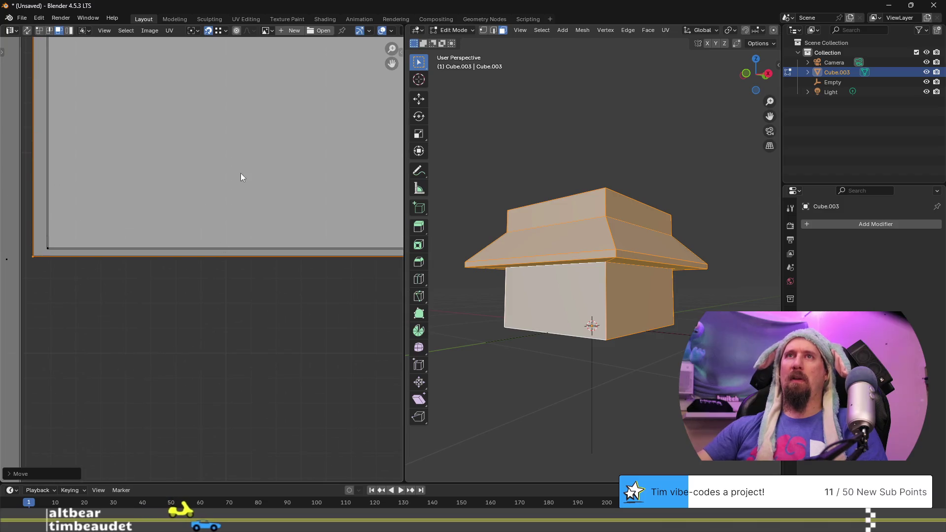
{"action": "key", "text": "s"}
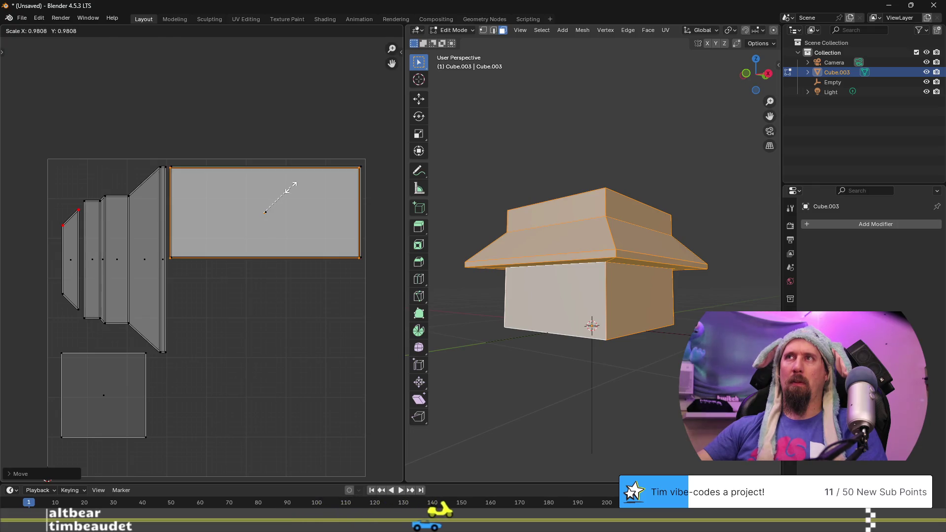
{"action": "left_click", "coordinate": [291, 188]}
{"action": "key", "text": "g"}
{"action": "left_click", "coordinate": [360, 168]}
Zoom in to check the island's corners, then select its top-right corner vertex in vertex mode
{"action": "scroll", "coordinate": [207, 254], "scroll_direction": "up", "scroll_amount": 5}
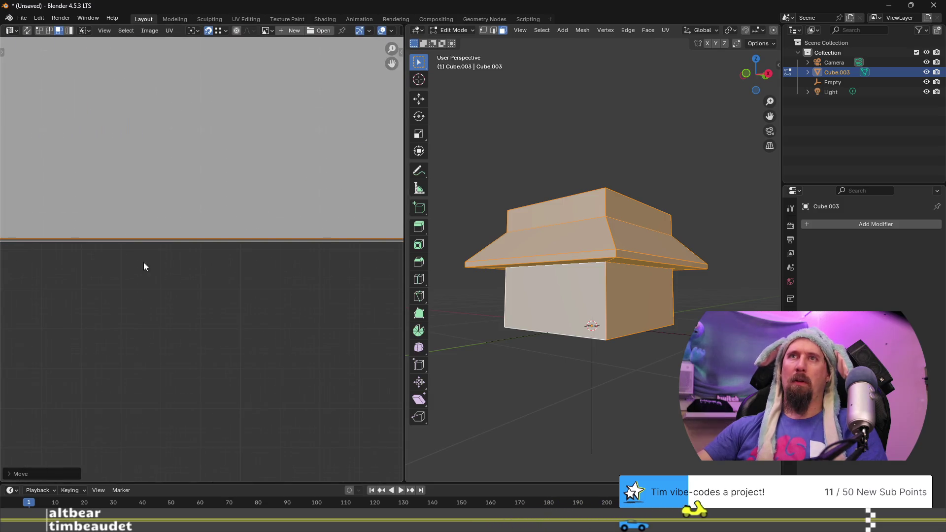
{"action": "scroll", "coordinate": [150, 264], "scroll_direction": "down", "scroll_amount": 3}
{"action": "middle_click_drag", "start_coordinate": [207, 284], "coordinate": [320, 291]}
{"action": "scroll", "coordinate": [335, 287], "scroll_direction": "up", "scroll_amount": 1}
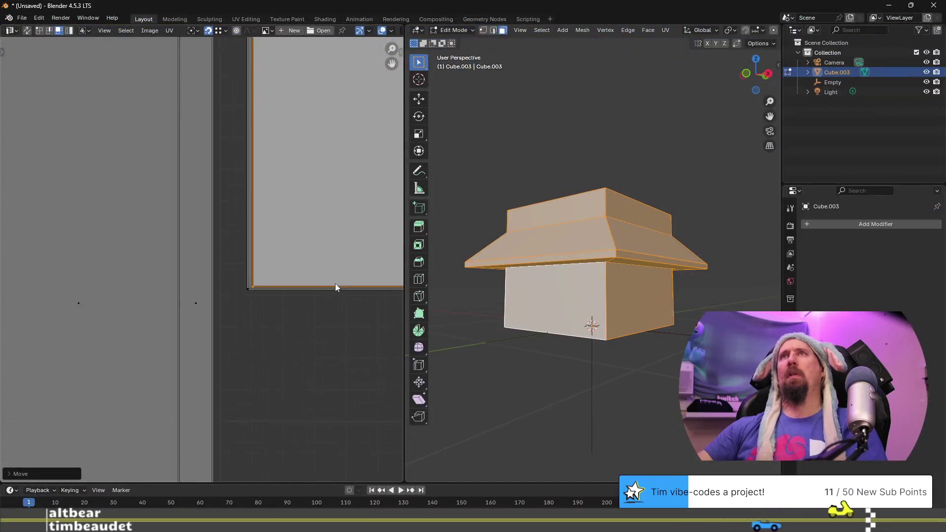
{"action": "scroll", "coordinate": [320, 291], "scroll_direction": "down", "scroll_amount": 3}
{"action": "scroll", "coordinate": [205, 274], "scroll_direction": "up", "scroll_amount": 3}
{"action": "mouse_move", "coordinate": [265, 307]}
{"action": "middle_mouse_down"}
{"action": "mouse_move", "coordinate": [177, 309]}
{"action": "mouse_move", "coordinate": [220, 307]}
{"action": "middle_mouse_up"}
{"action": "scroll", "coordinate": [220, 307], "scroll_direction": "down", "scroll_amount": 3}
{"action": "scroll", "coordinate": [221, 301], "scroll_direction": "up", "scroll_amount": 2}
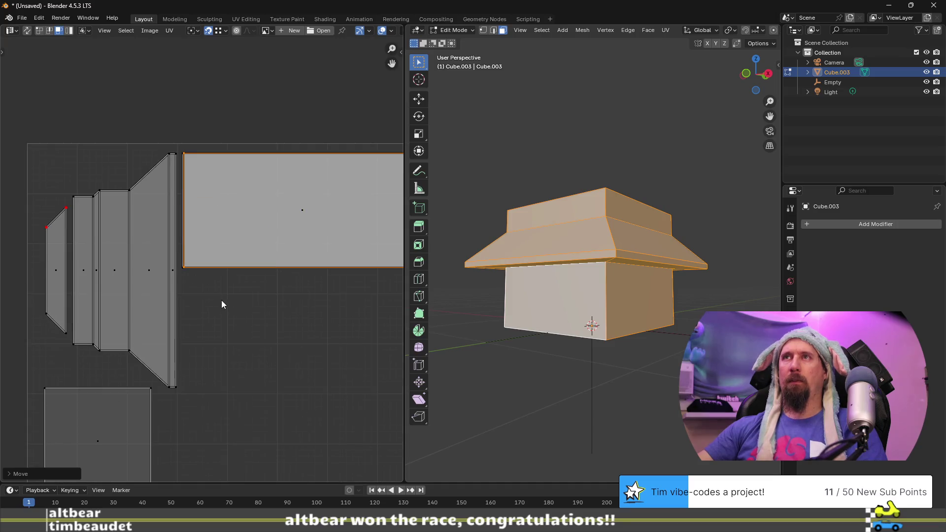
{"action": "scroll", "coordinate": [256, 204], "scroll_direction": "down", "scroll_amount": 2}
{"action": "scroll", "coordinate": [350, 197], "scroll_direction": "up", "scroll_amount": 2}
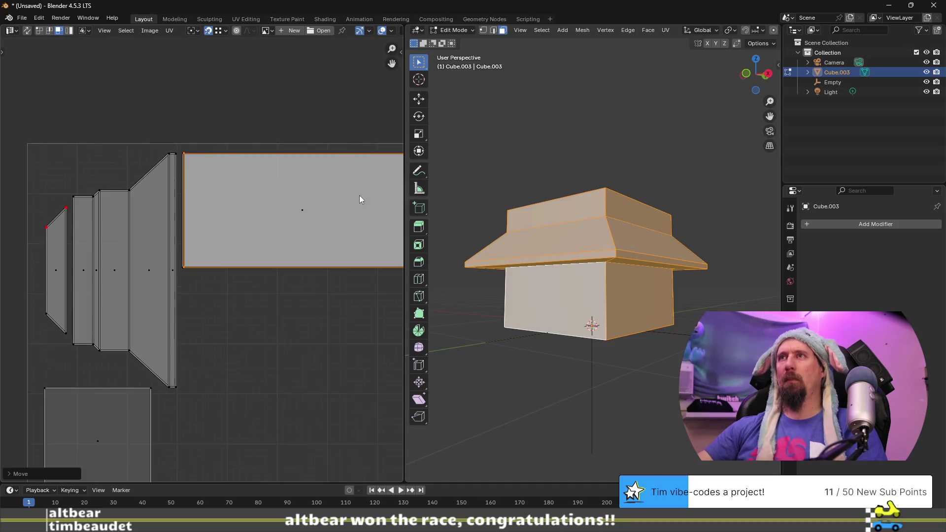
{"action": "middle_click_drag", "start_coordinate": [361, 182], "coordinate": [275, 202]}
{"action": "key", "text": "v"}
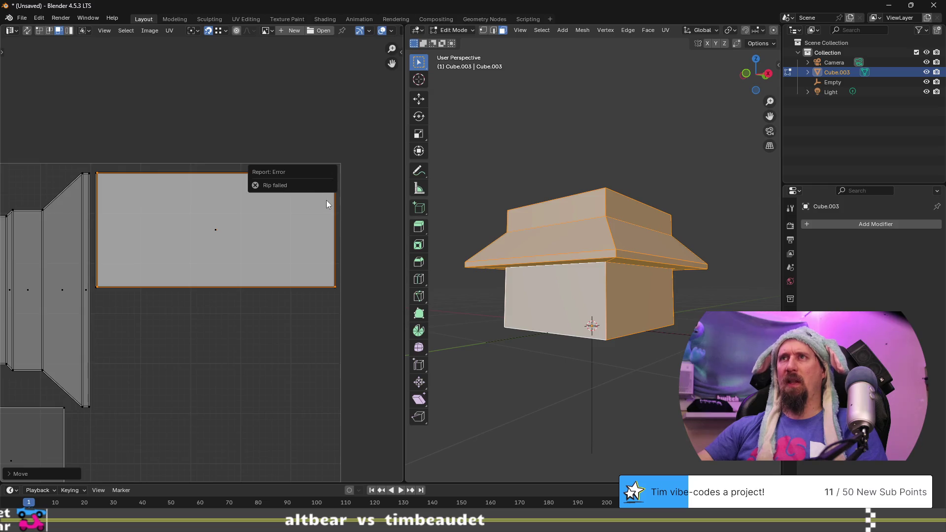
{"action": "left_click", "coordinate": [335, 182]}
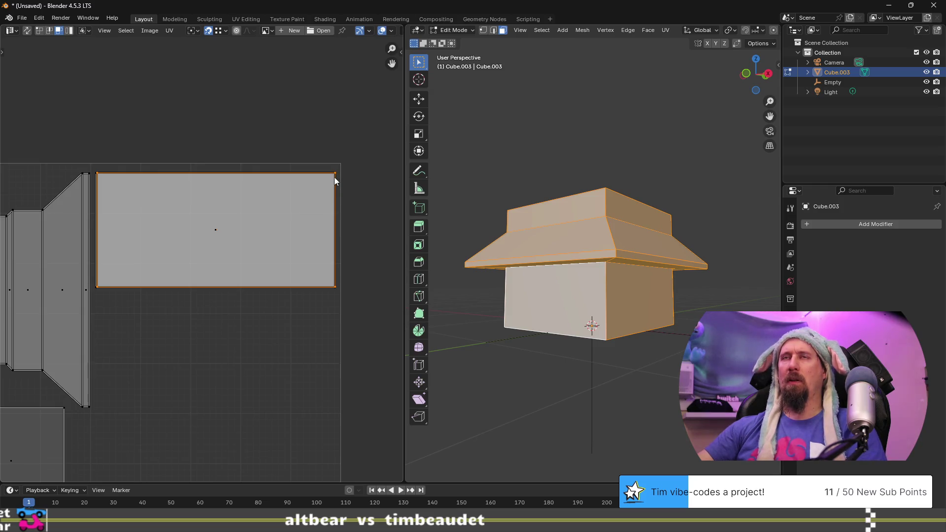
{"action": "key", "text": "1"}
{"action": "left_click", "coordinate": [334, 173]}
Snap the cursor to the corner vertex and make it the pivot point for transforms
{"action": "key", "text": "shift+s"}
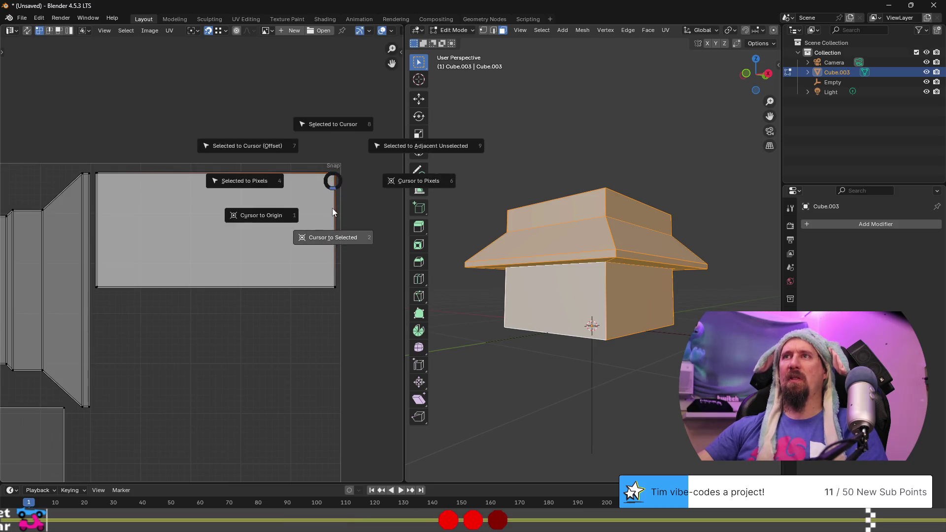
{"action": "left_click", "coordinate": [332, 237]}
{"action": "middle_click_drag", "start_coordinate": [223, 268], "coordinate": [311, 245]}
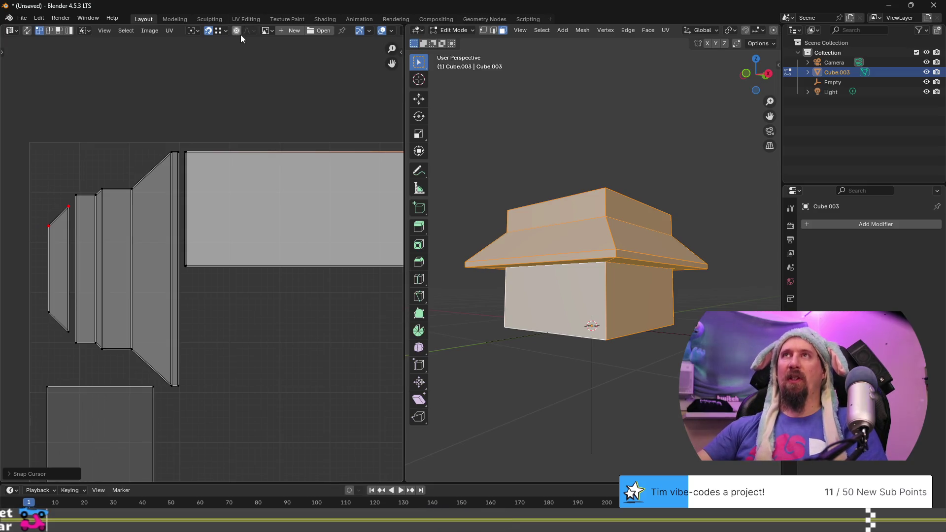
{"action": "left_click", "coordinate": [193, 32]}
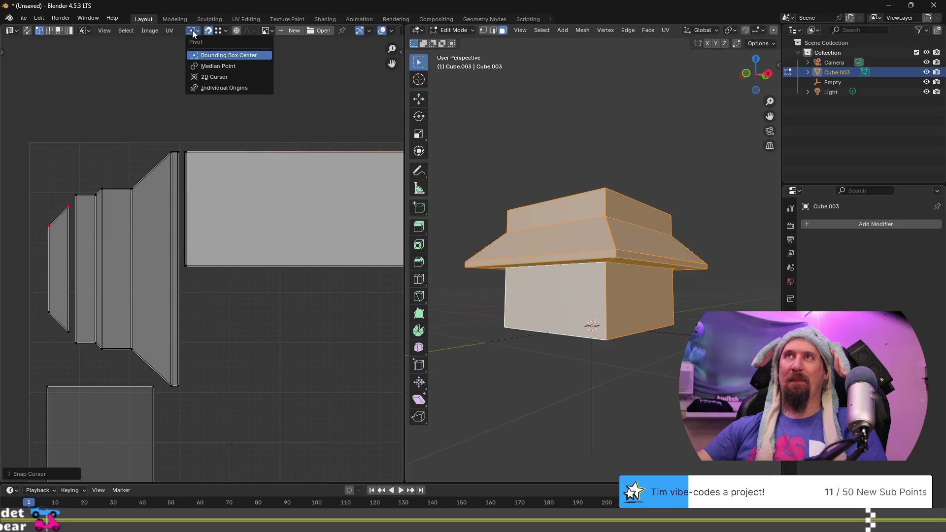
{"action": "left_click", "coordinate": [224, 78]}
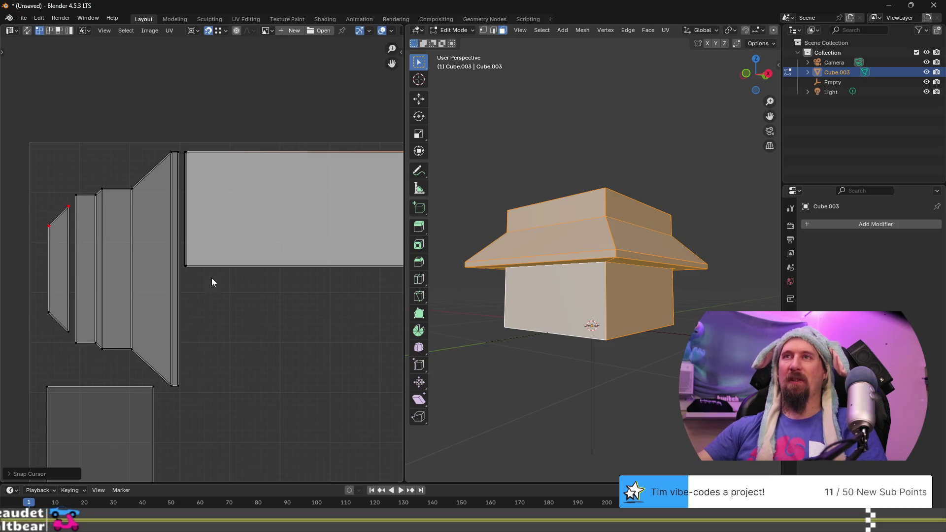
{"action": "left_click", "coordinate": [303, 234]}
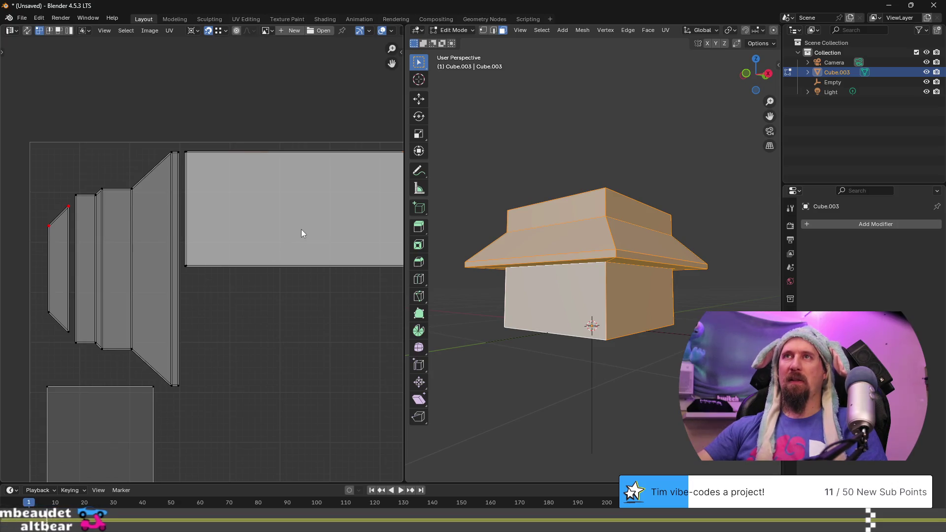
{"action": "scroll", "coordinate": [301, 231], "scroll_direction": "down", "scroll_amount": 2}
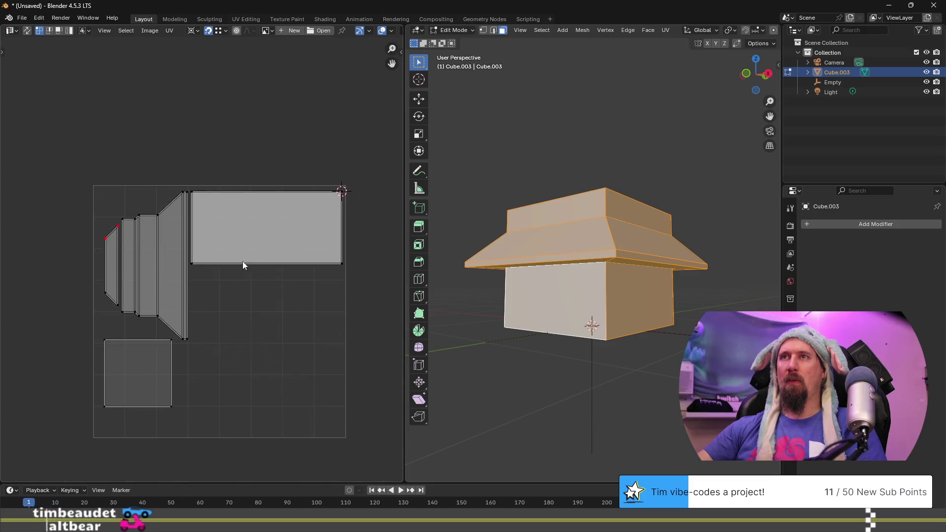
{"action": "scroll", "coordinate": [171, 271], "scroll_direction": "up", "scroll_amount": 5}
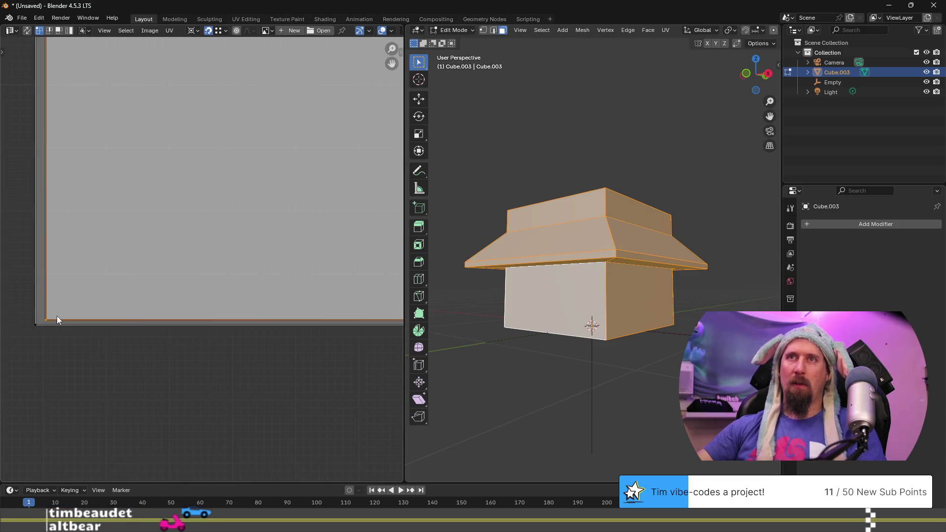
Select the whole large island and scale it up by about 1.004 to line up its corner
{"action": "key", "text": "l"}
{"action": "scroll", "coordinate": [123, 298], "scroll_direction": "down", "scroll_amount": 5}
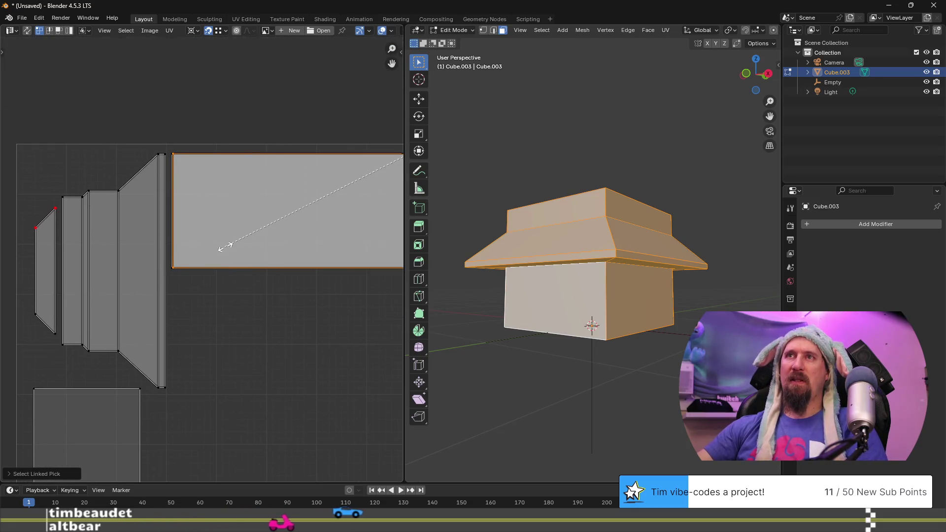
{"action": "key", "text": "s"}
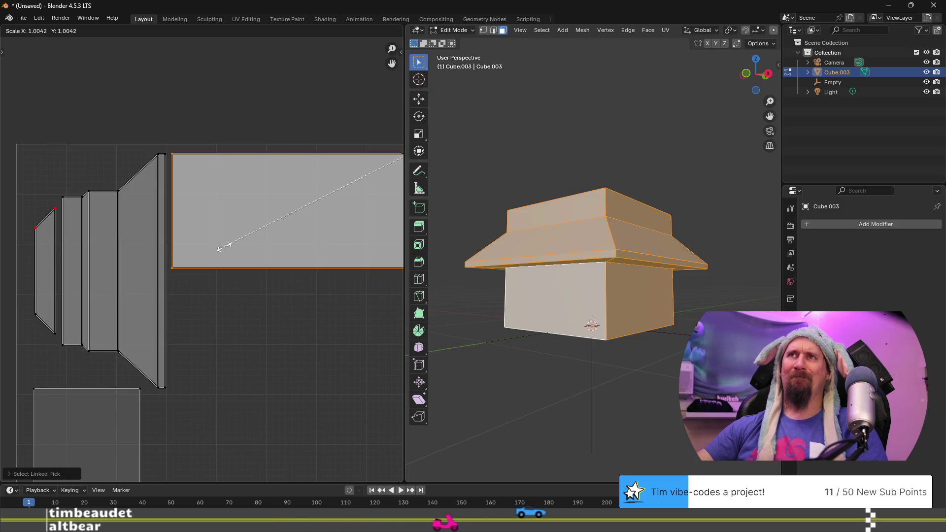
{"action": "right_click", "coordinate": [190, 267]}
{"action": "scroll", "coordinate": [181, 271], "scroll_direction": "up", "scroll_amount": 5}
{"action": "mouse_move", "coordinate": [154, 283]}
{"action": "middle_mouse_down"}
{"action": "mouse_move", "coordinate": [238, 289]}
{"action": "mouse_move", "coordinate": [191, 308]}
{"action": "mouse_move", "coordinate": [34, 296]}
{"action": "middle_mouse_up"}
{"action": "mouse_move", "coordinate": [277, 268]}
{"action": "middle_mouse_down"}
{"action": "mouse_move", "coordinate": [321, 296]}
{"action": "mouse_move", "coordinate": [346, 282]}
{"action": "mouse_move", "coordinate": [214, 268]}
{"action": "mouse_move", "coordinate": [178, 279]}
{"action": "middle_mouse_up"}
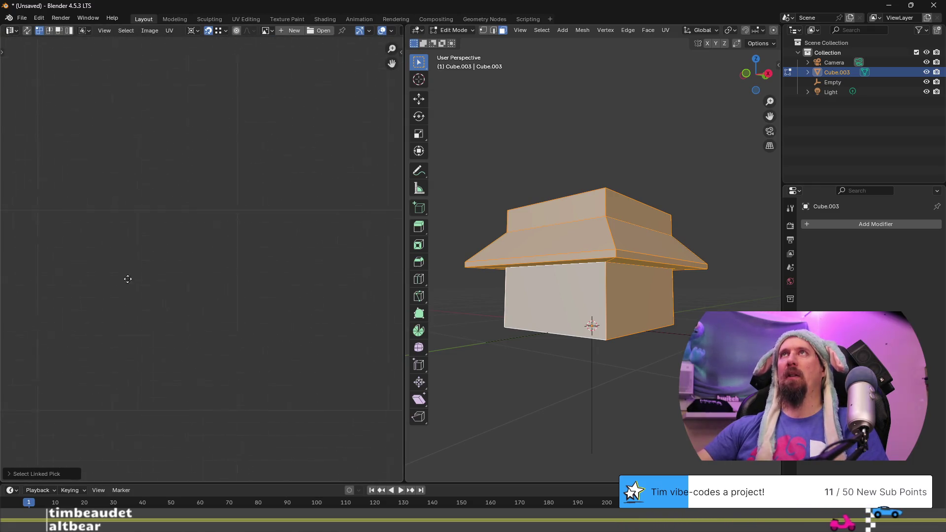
{"action": "middle_click_drag", "start_coordinate": [301, 278], "coordinate": [396, 291]}
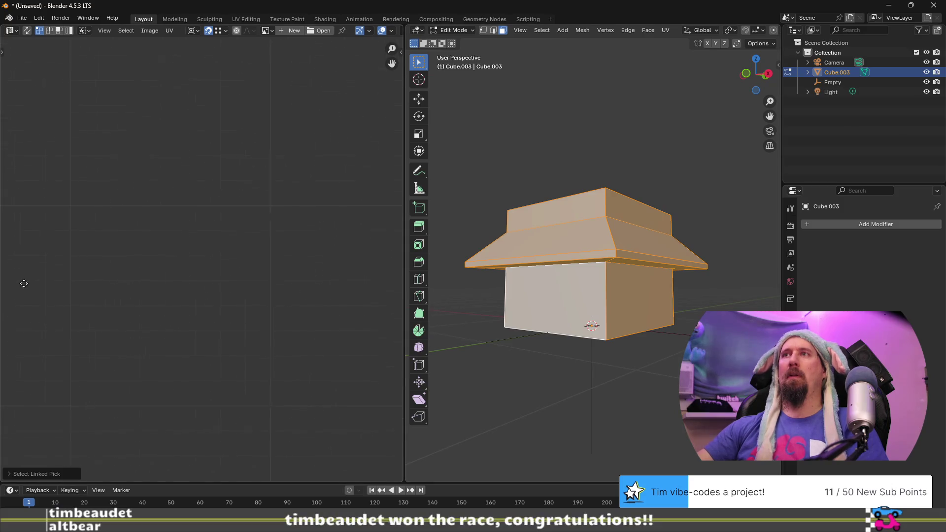
{"action": "mouse_move", "coordinate": [149, 290]}
{"action": "middle_mouse_down"}
{"action": "mouse_move", "coordinate": [304, 284]}
{"action": "mouse_move", "coordinate": [242, 278]}
{"action": "middle_mouse_up"}
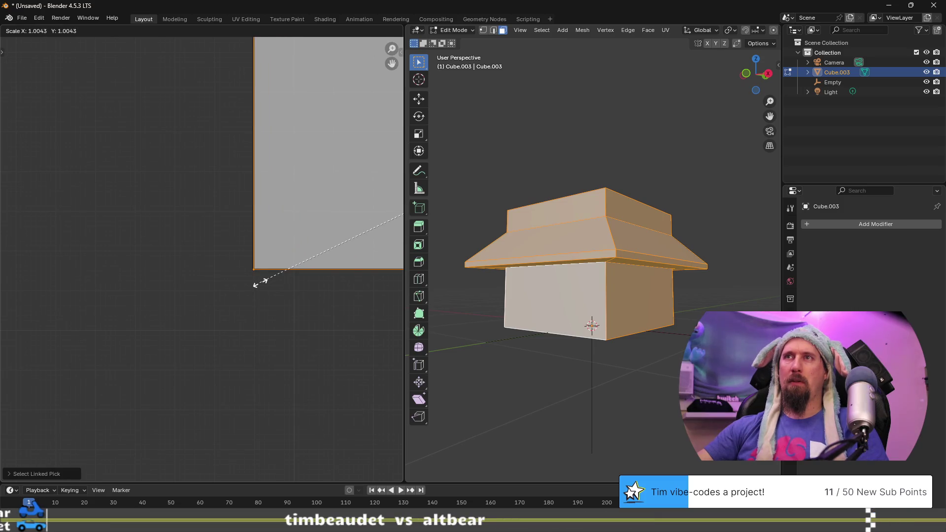
{"action": "left_click", "coordinate": [261, 283]}
{"action": "scroll", "coordinate": [271, 284], "scroll_direction": "down", "scroll_amount": 5}
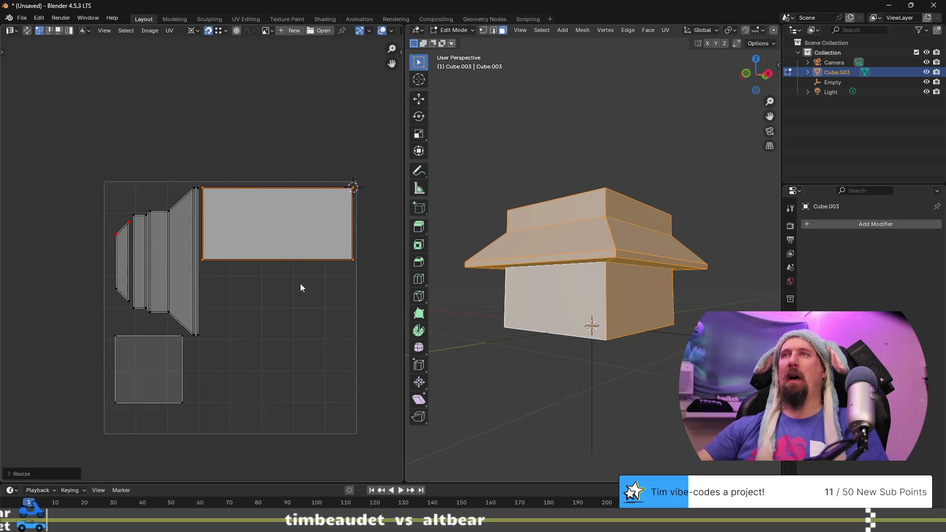
Move the selected UV face straight down along Y beneath the top rectangle, then start saving the file
{"action": "key", "text": "g"}
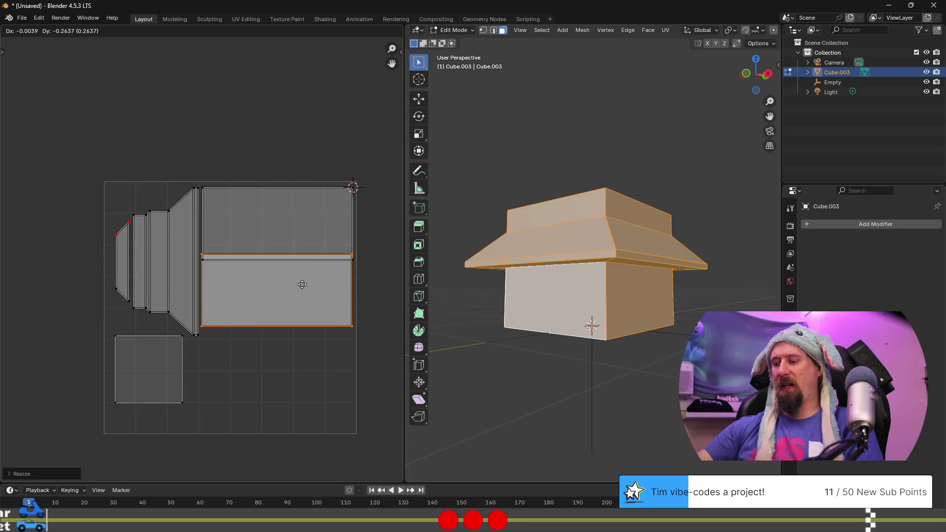
{"action": "key", "text": "y"}
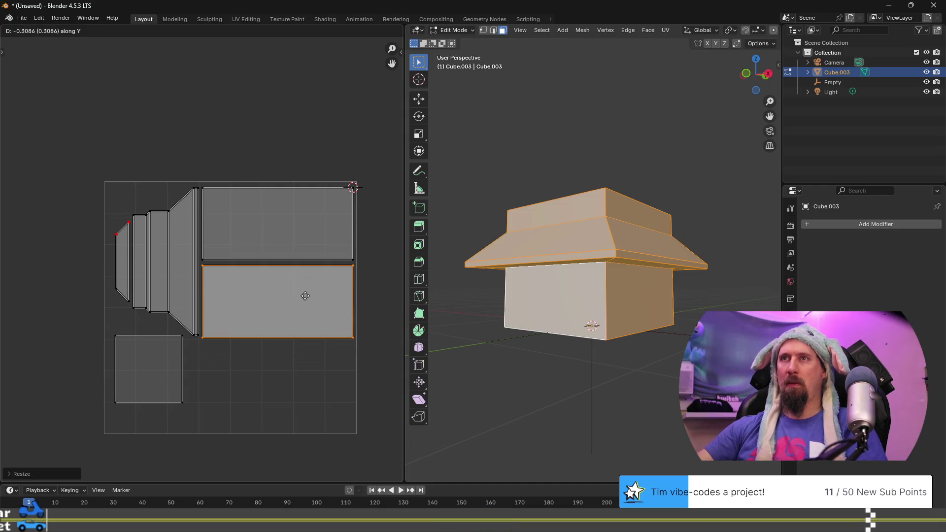
{"action": "left_click", "coordinate": [305, 296]}
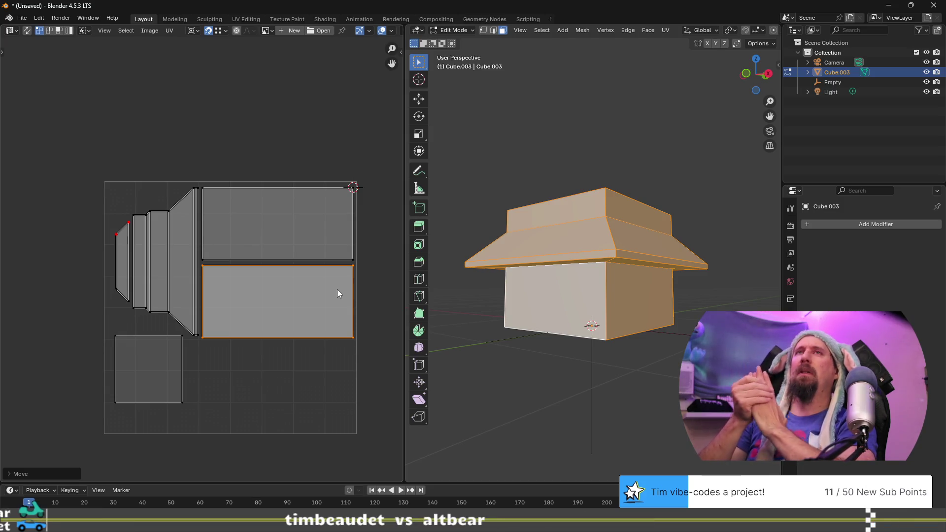
{"action": "key", "text": "ctrl+s"}
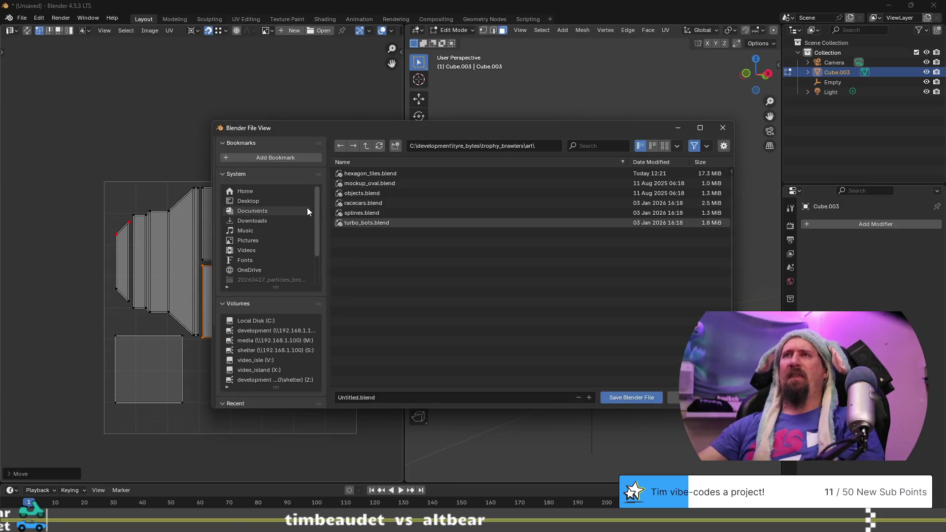
Browse the save dialog to the Z:\art\practice folder
{"action": "left_click", "coordinate": [544, 146]}
{"action": "type", "text": "Z:"}
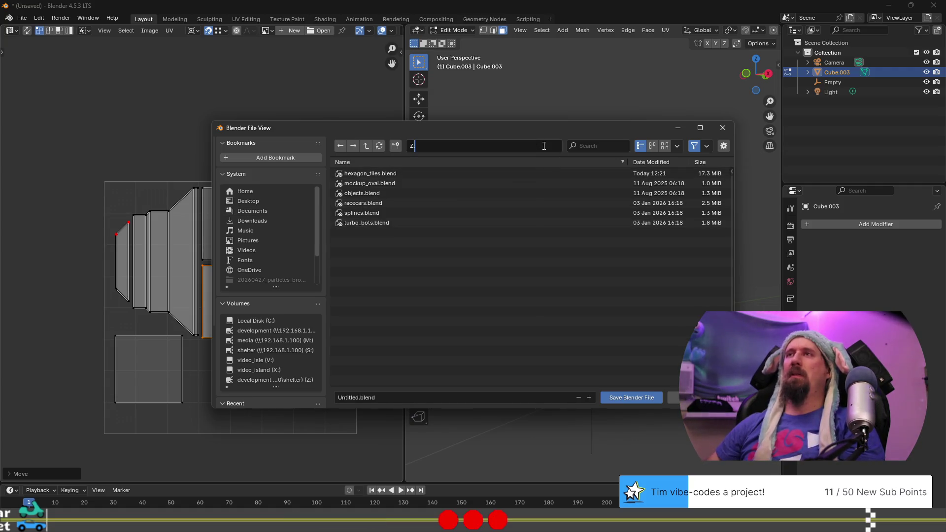
{"action": "type", "text": "\\"}
{"action": "key", "text": "Return"}
{"action": "double_click", "coordinate": [344, 175]}
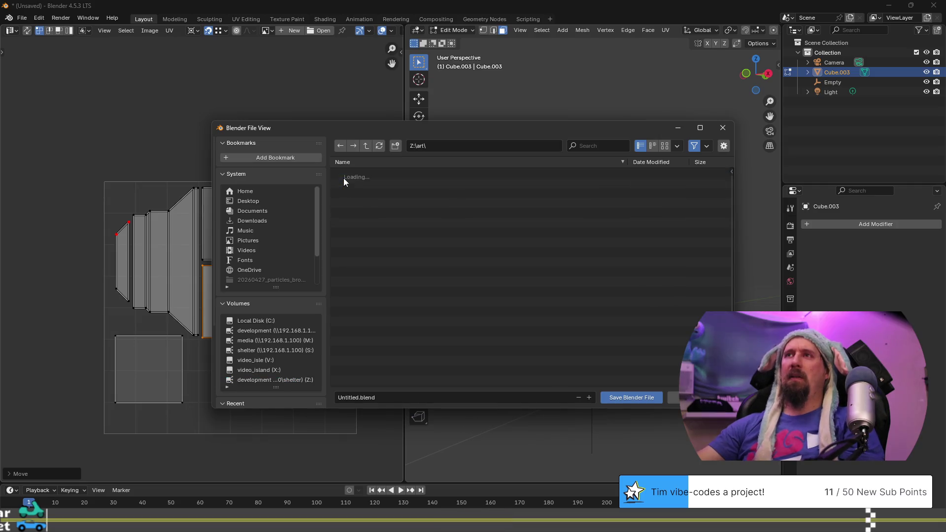
{"action": "double_click", "coordinate": [372, 262]}
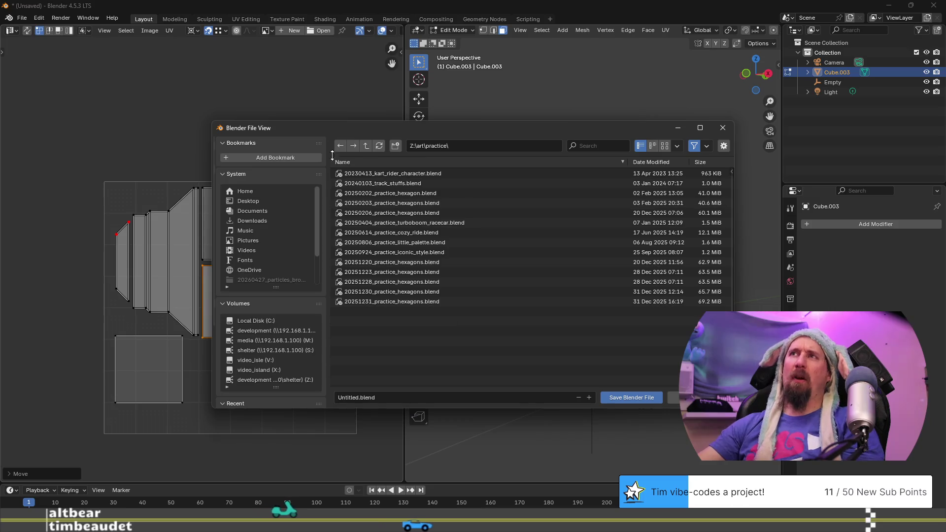
{"action": "left_click", "coordinate": [366, 146]}
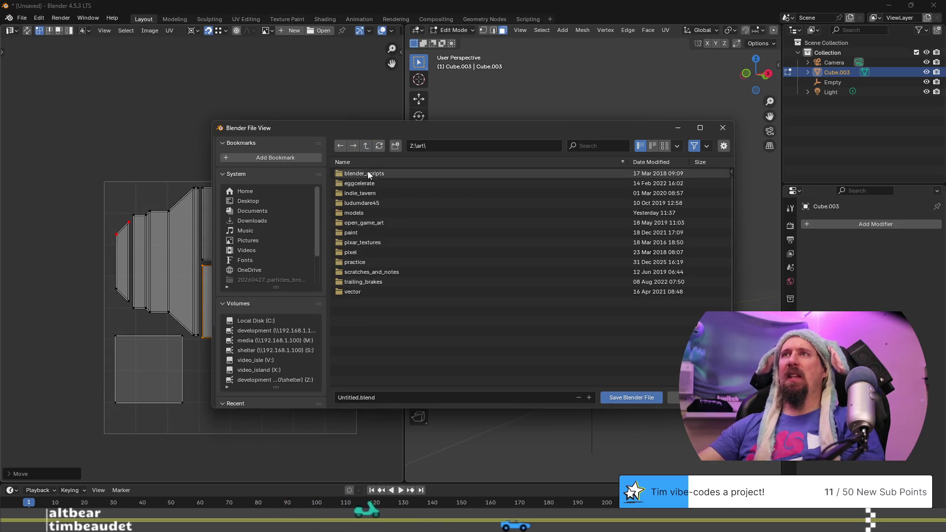
{"action": "left_click", "coordinate": [359, 214]}
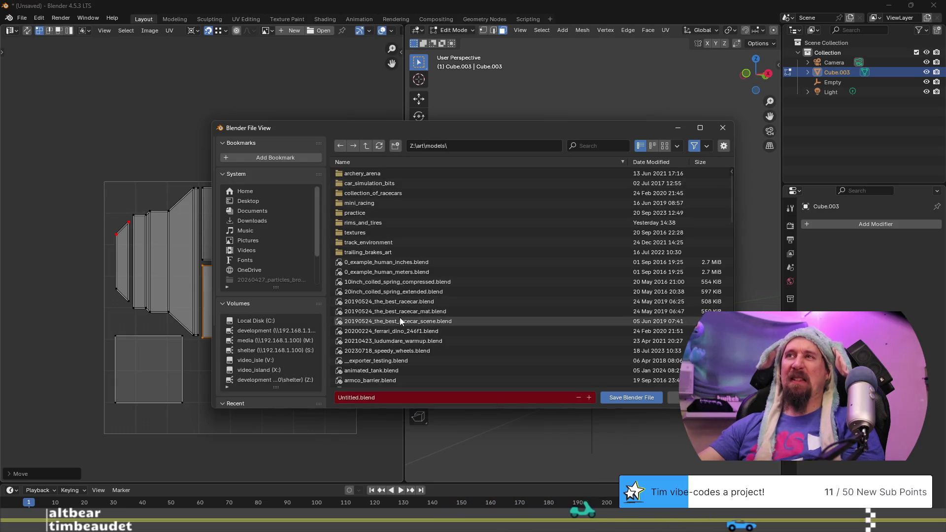
{"action": "left_click", "coordinate": [358, 213]}
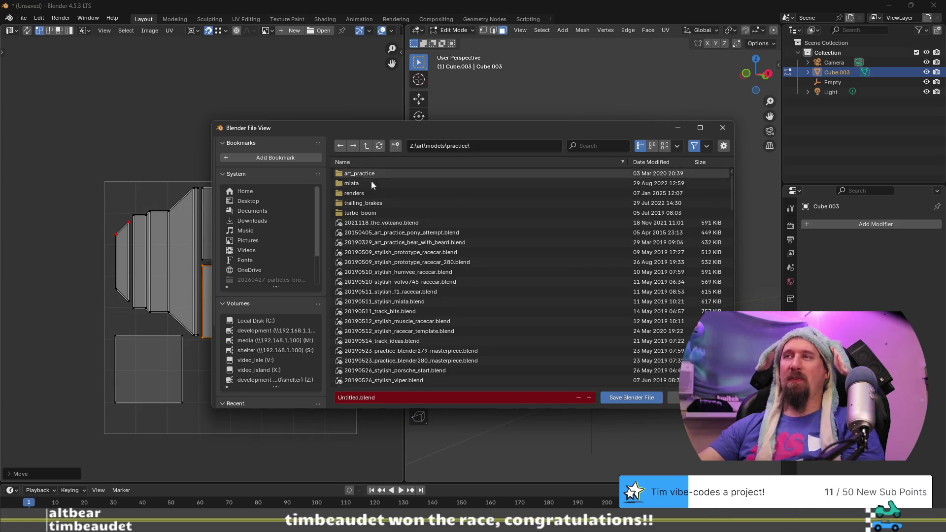
{"action": "left_click", "coordinate": [355, 175]}
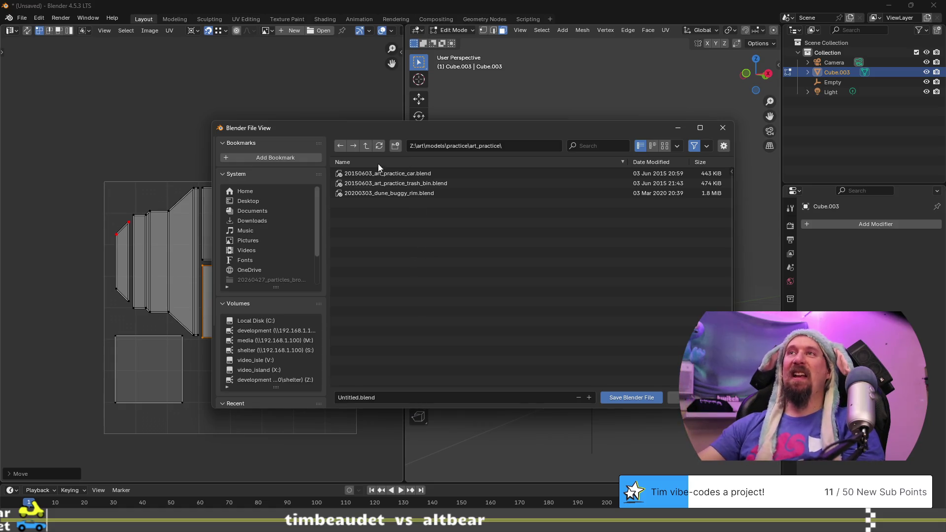
{"action": "left_click", "coordinate": [365, 149]}
{"action": "left_click", "coordinate": [366, 150]}
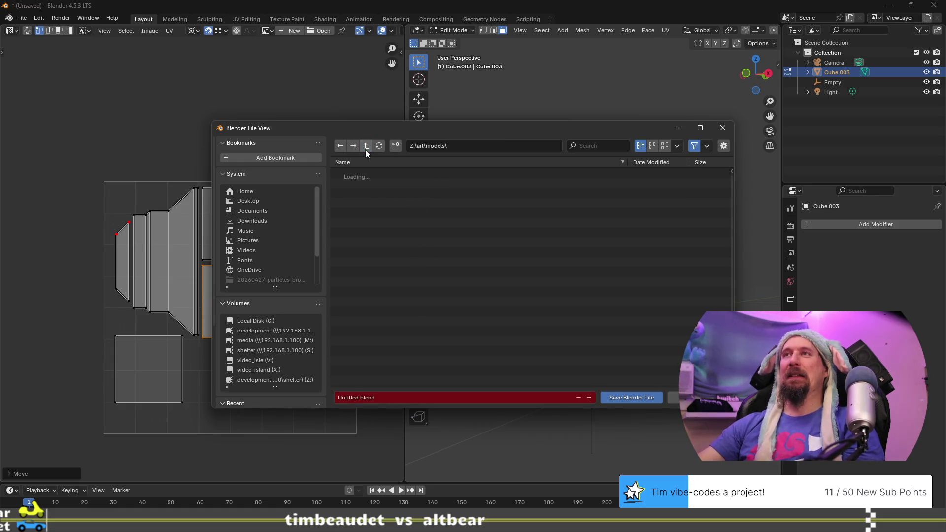
{"action": "left_click", "coordinate": [365, 149]}
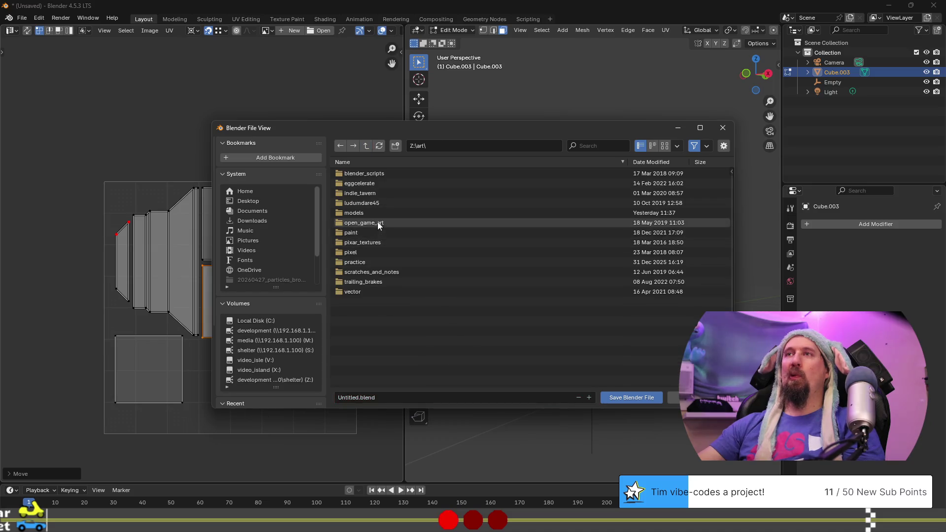
{"action": "left_click", "coordinate": [353, 262]}
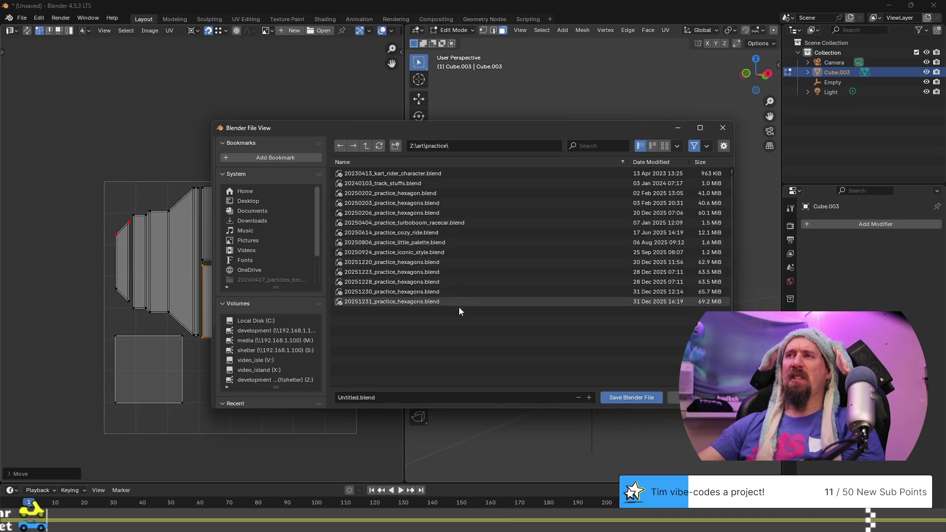
Create a new folder in practice named 20260503
{"action": "right_click", "coordinate": [386, 328]}
{"action": "left_click", "coordinate": [381, 352]}
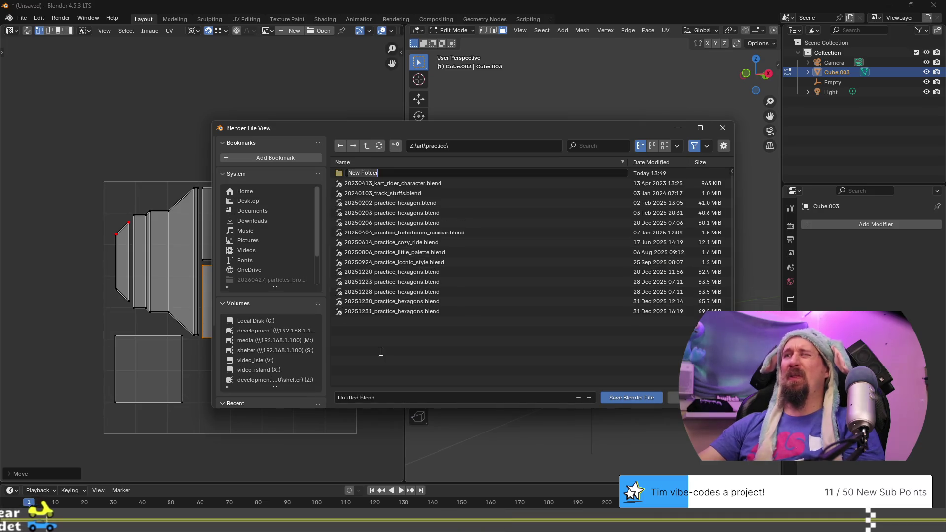
{"action": "type", "text": "20260"}
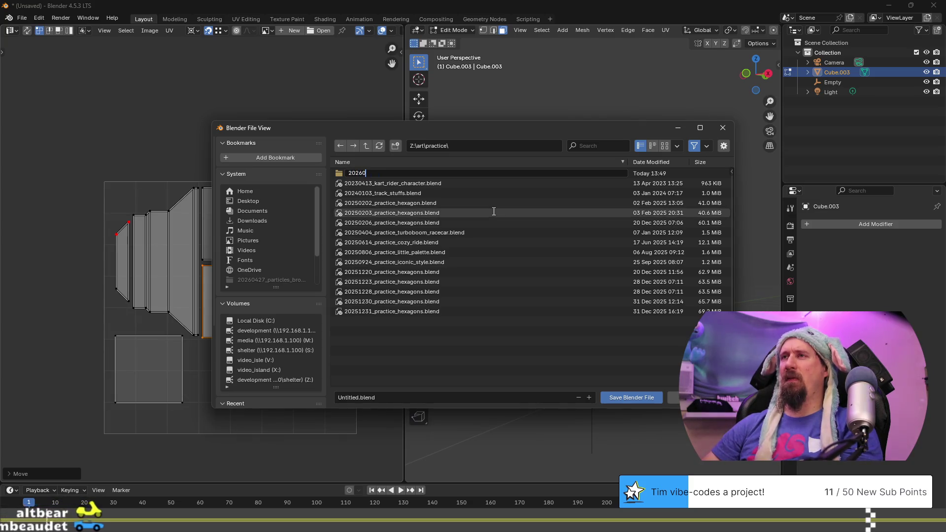
{"action": "type", "text": "503_hut_of_pizza"}
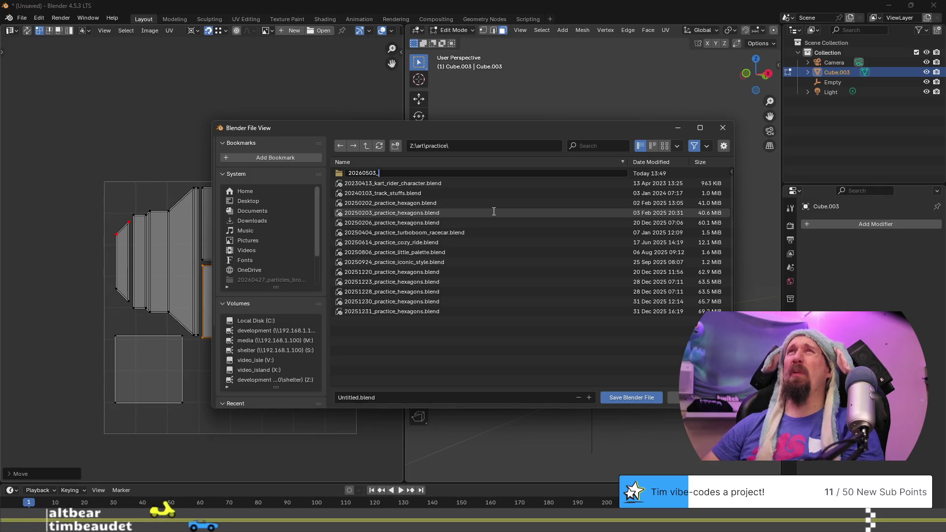
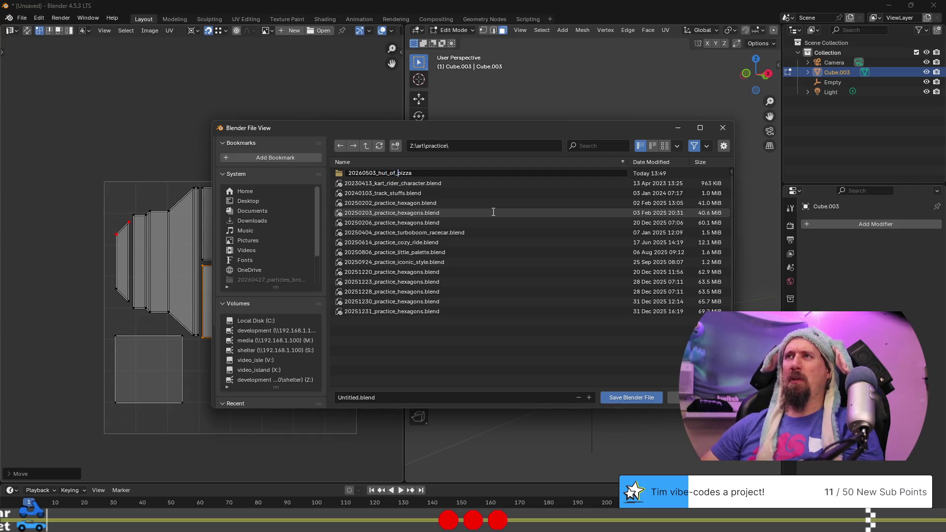
Save the hut as hut_of_pizza.blend in the new 20260503_hut_of_pizza folder, then search for Photoshop
{"action": "key", "text": "Return"}
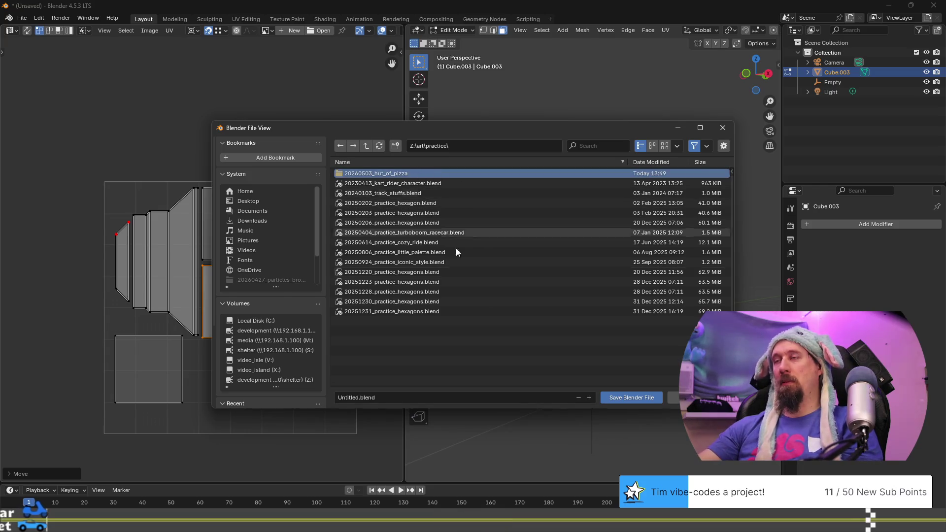
{"action": "double_click", "coordinate": [393, 172]}
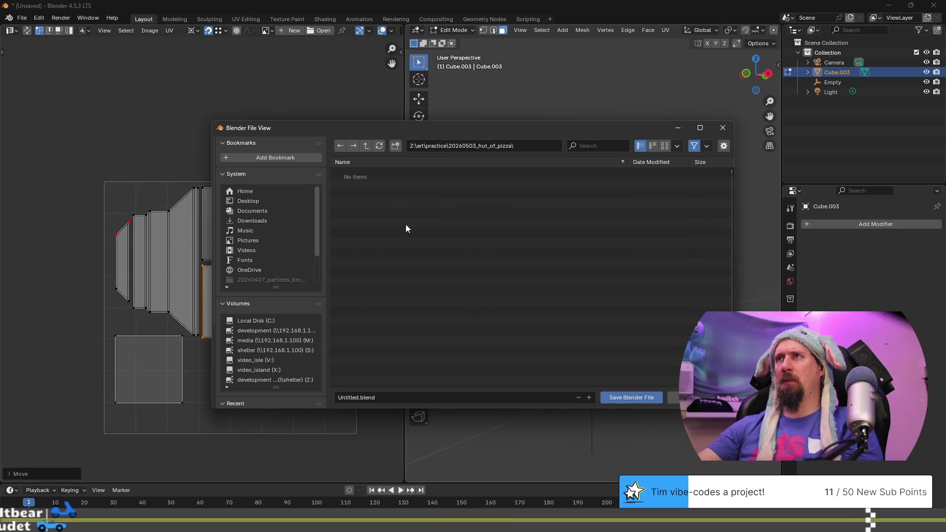
{"action": "left_click", "coordinate": [458, 397]}
{"action": "type", "text": "hut"}
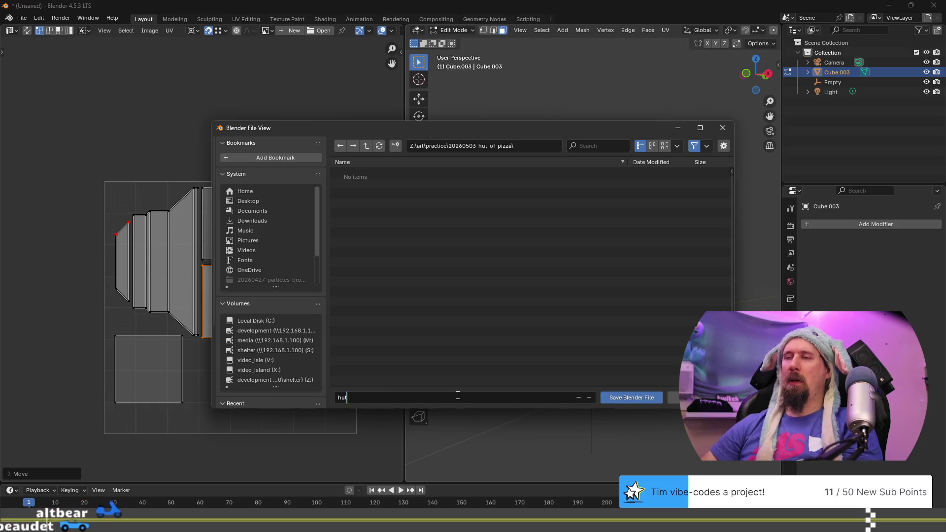
{"action": "type", "text": "_of_pizza"}
{"action": "key", "text": "Return"}
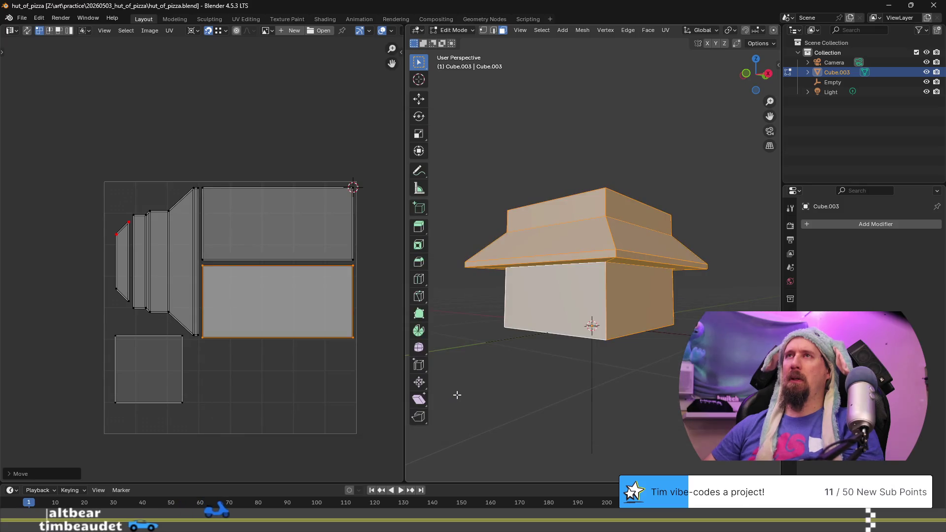
{"action": "key", "text": "super"}
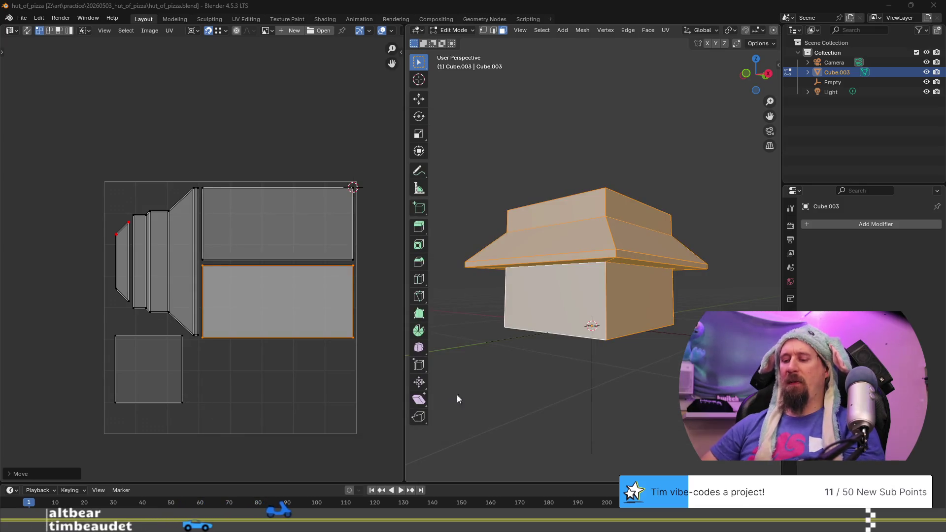
{"action": "type", "text": "pho"}
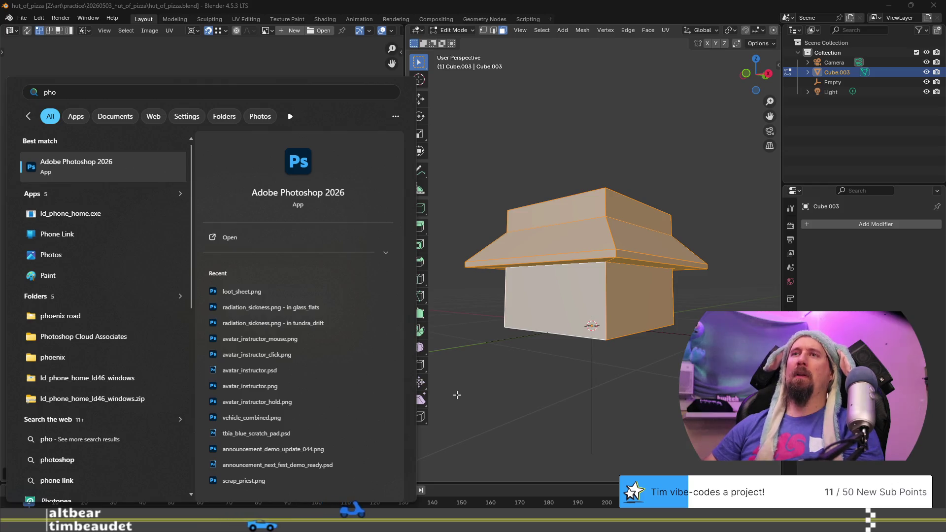
Dismiss the Start menu Photoshop search and return to Blender's hut UV layout
{"action": "key", "text": "Escape"}
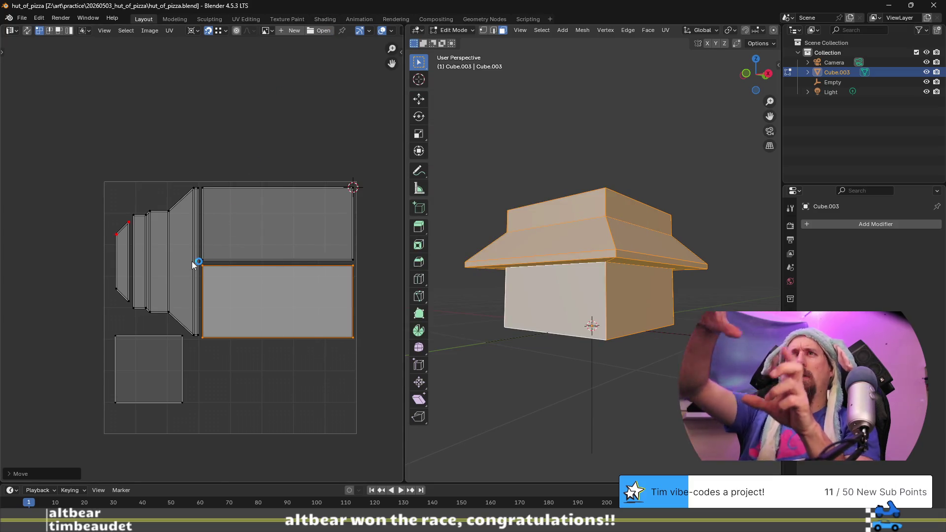
{"action": "scroll", "coordinate": [192, 263], "scroll_direction": "up", "scroll_amount": 4}
Preview the Render Result and Viewer Node images in the image editor
{"action": "scroll", "coordinate": [191, 261], "scroll_direction": "down", "scroll_amount": 3}
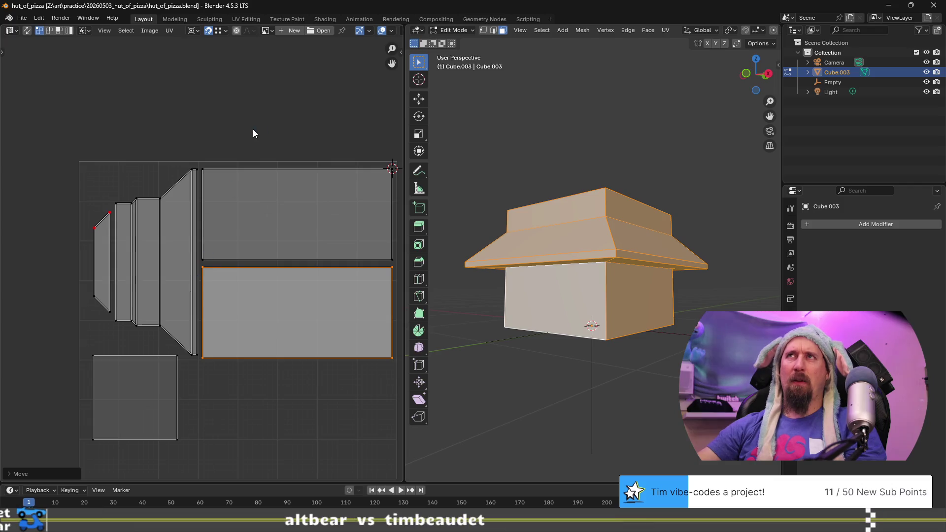
{"action": "left_click", "coordinate": [270, 31]}
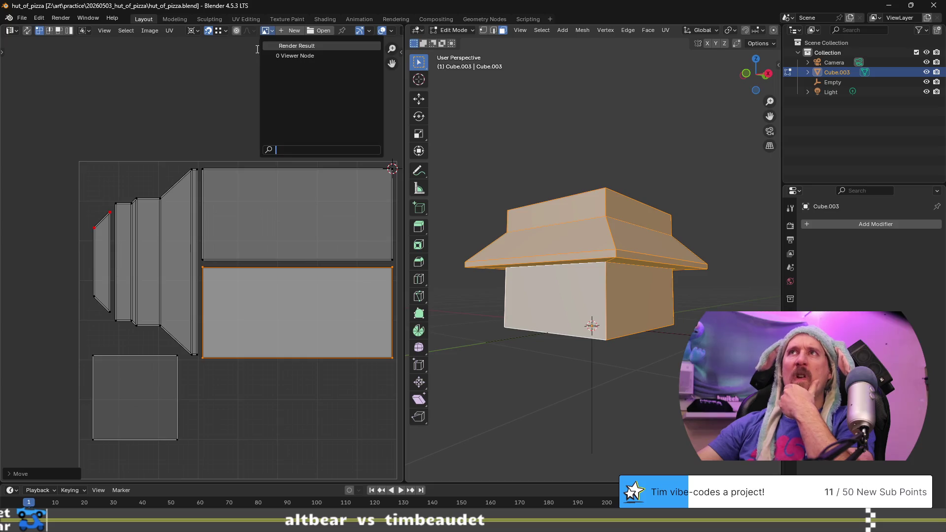
{"action": "left_click", "coordinate": [301, 45]}
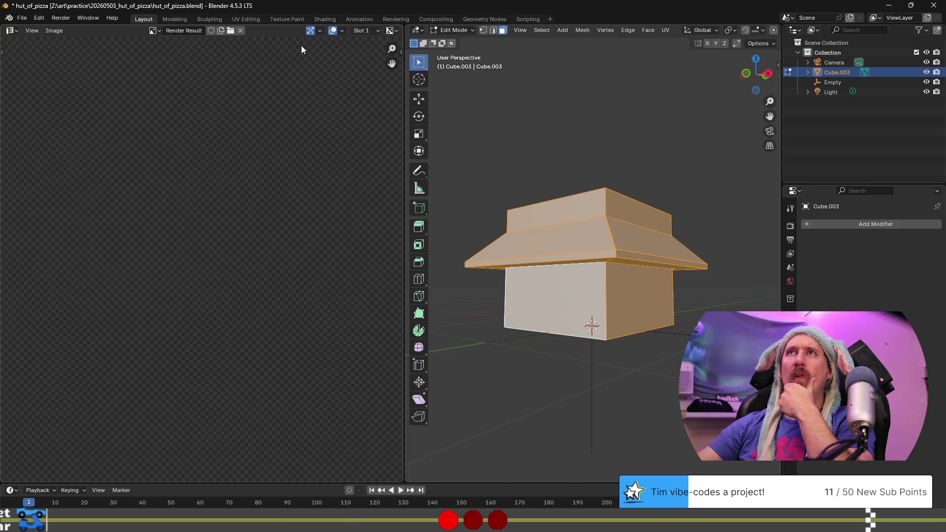
{"action": "left_click", "coordinate": [13, 31]}
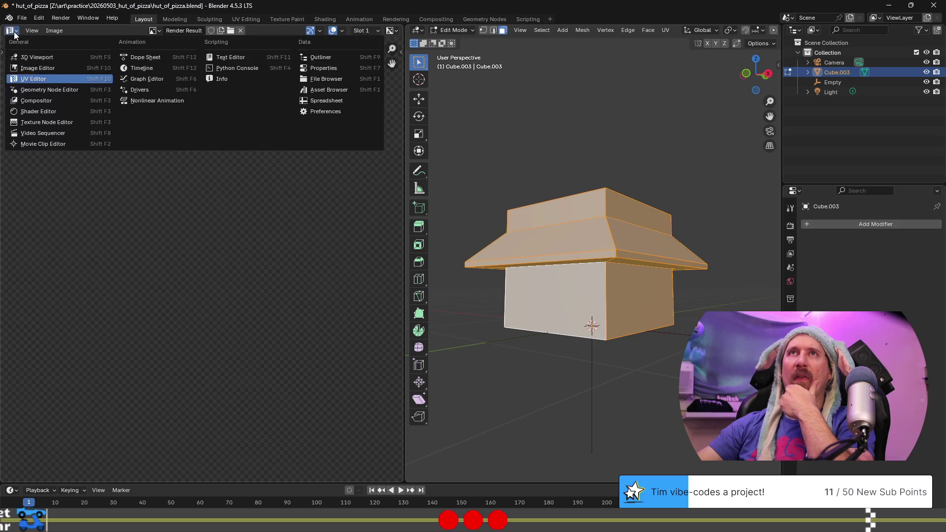
{"action": "left_click", "coordinate": [26, 79]}
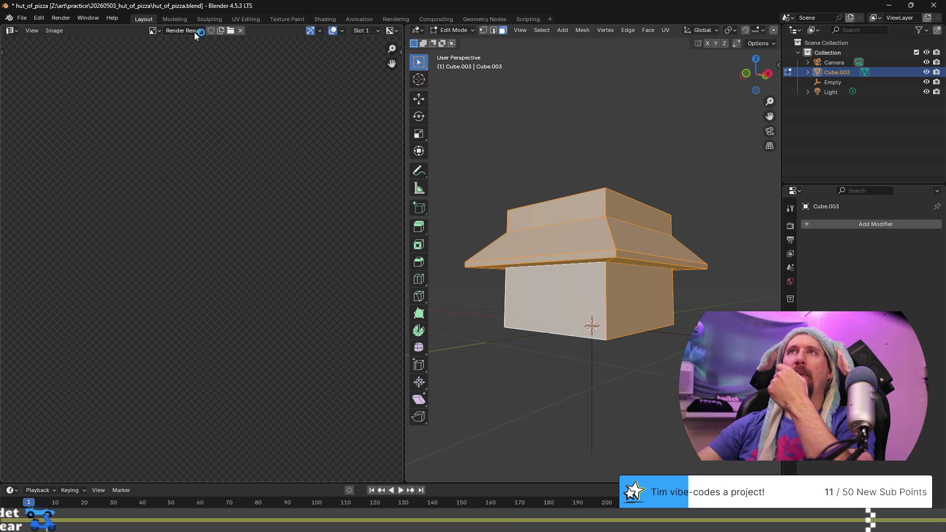
{"action": "left_click", "coordinate": [162, 32]}
{"action": "left_click", "coordinate": [188, 58]}
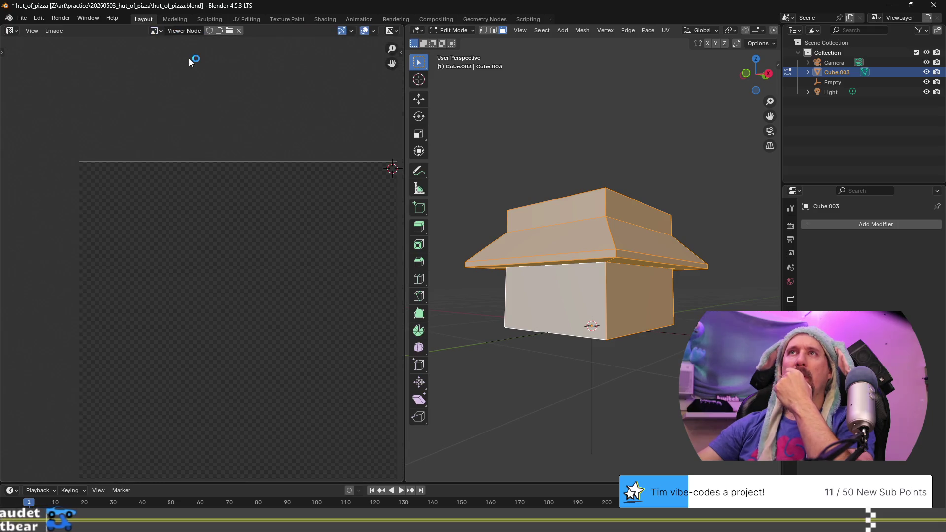
{"action": "left_click", "coordinate": [155, 31]}
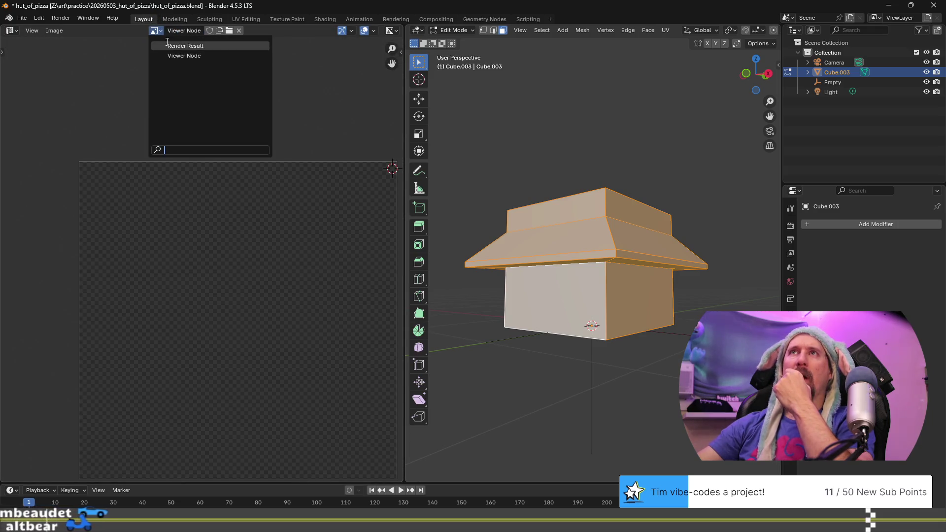
{"action": "left_click", "coordinate": [181, 31]}
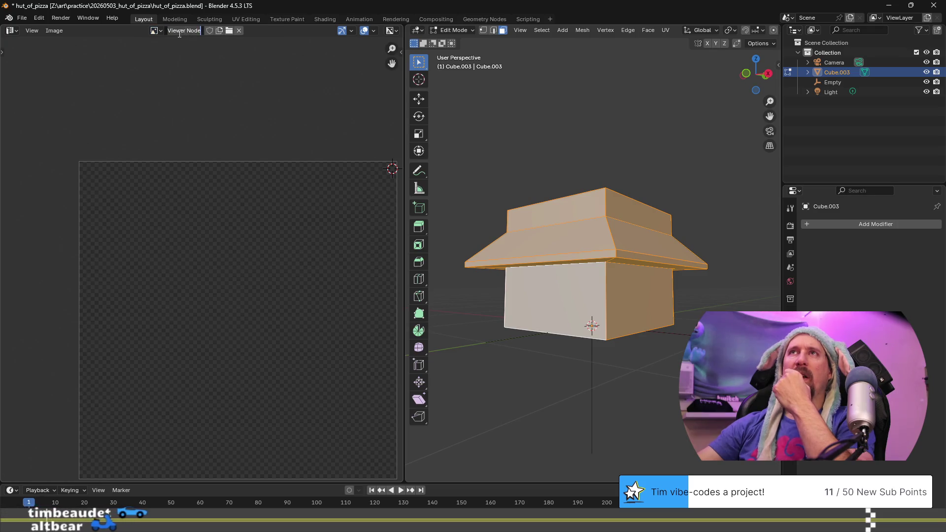
Return to the UV Editor showing the hut's unwrapped UV islands, ready for the UV menu
{"action": "key", "text": "shift+F10"}
{"action": "left_click", "coordinate": [104, 31]}
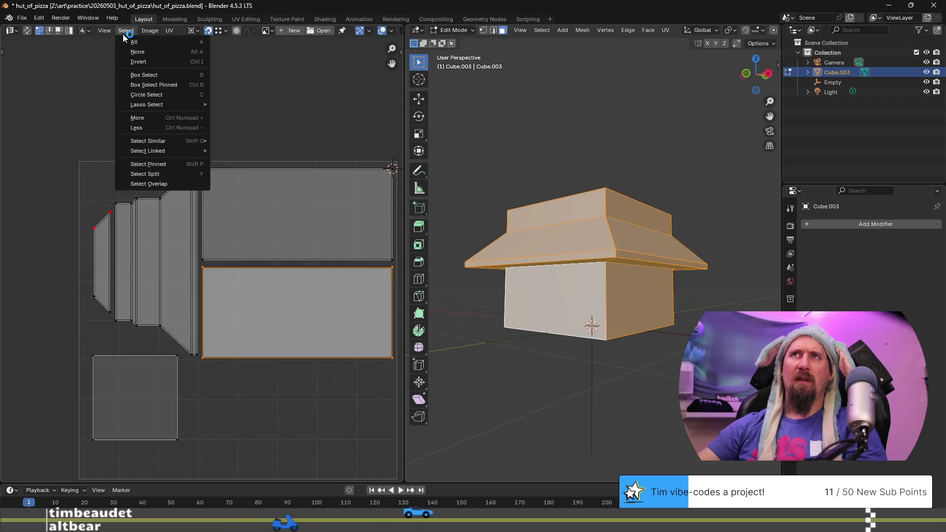
{"action": "mouse_move", "coordinate": [177, 35]}
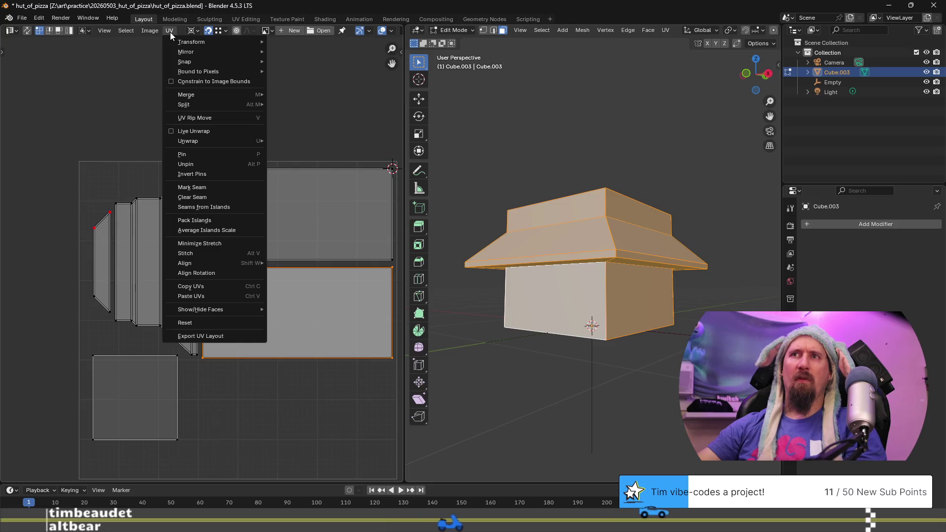
Export the UV layout as hut_of_pizza_uv.png at 2048 × 2048 with All UVs ticked
{"action": "left_click", "coordinate": [217, 336]}
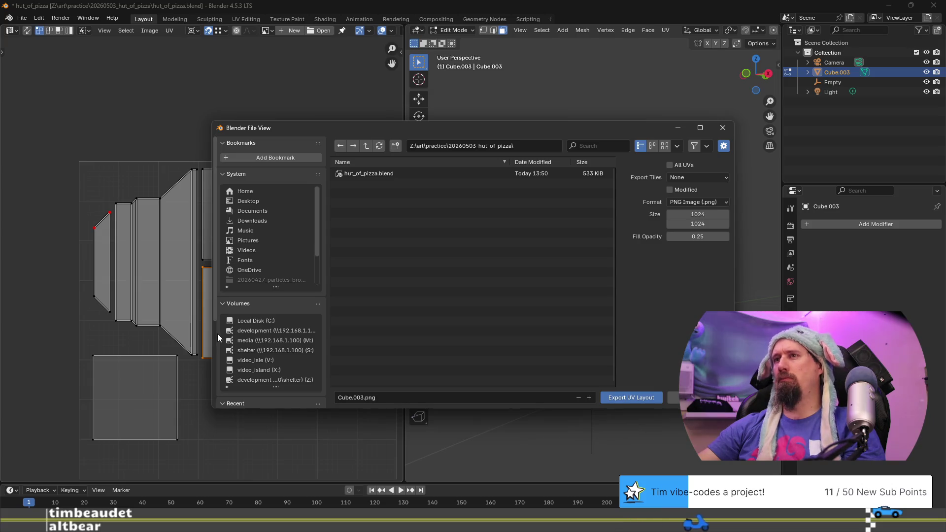
{"action": "left_click", "coordinate": [471, 398]}
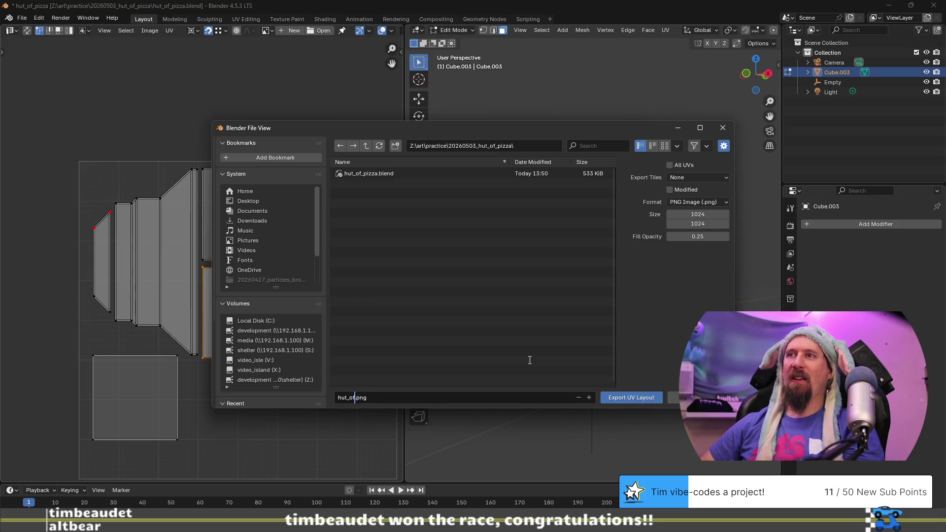
{"action": "type", "text": "a_uv"}
{"action": "left_click", "coordinate": [702, 212]}
{"action": "type", "text": "204"}
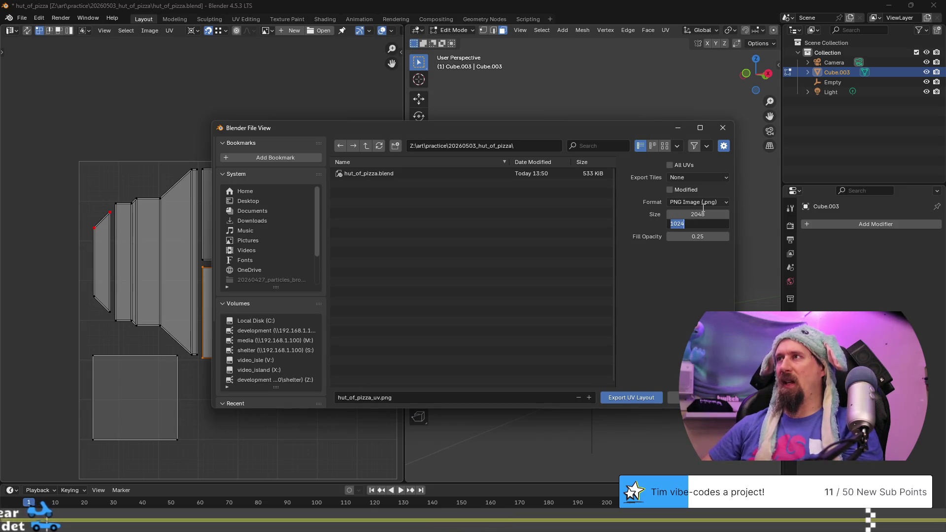
{"action": "type", "text": "8"}
{"action": "key", "text": "Tab"}
{"action": "type", "text": "2048"}
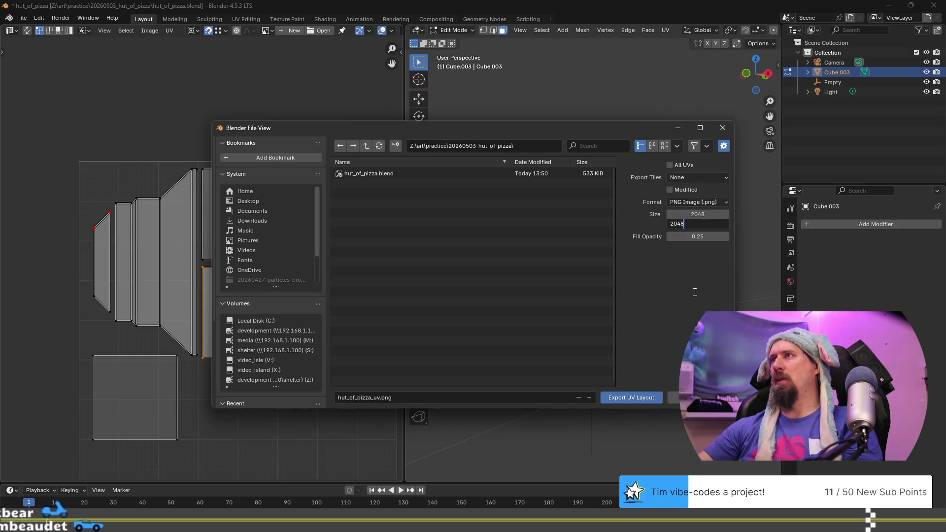
{"action": "key", "text": "Return"}
{"action": "left_click", "coordinate": [670, 166]}
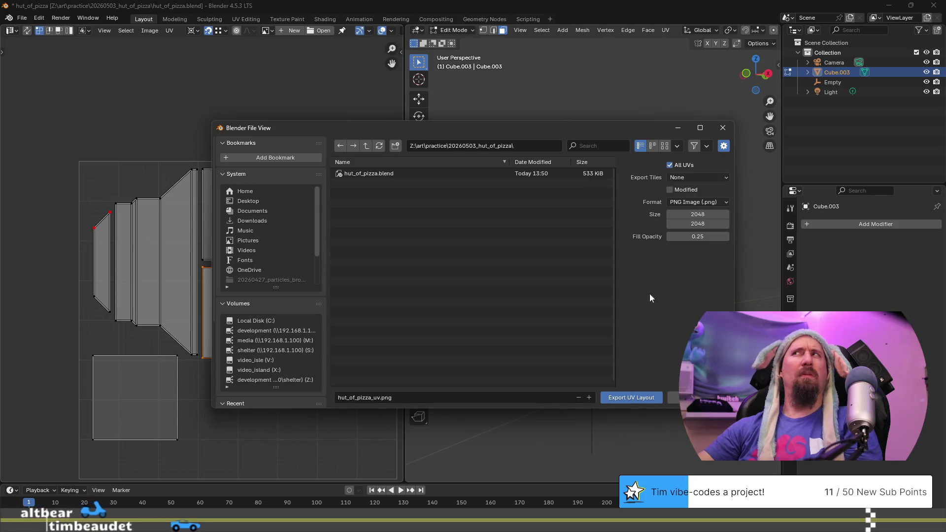
{"action": "left_click", "coordinate": [642, 399]}
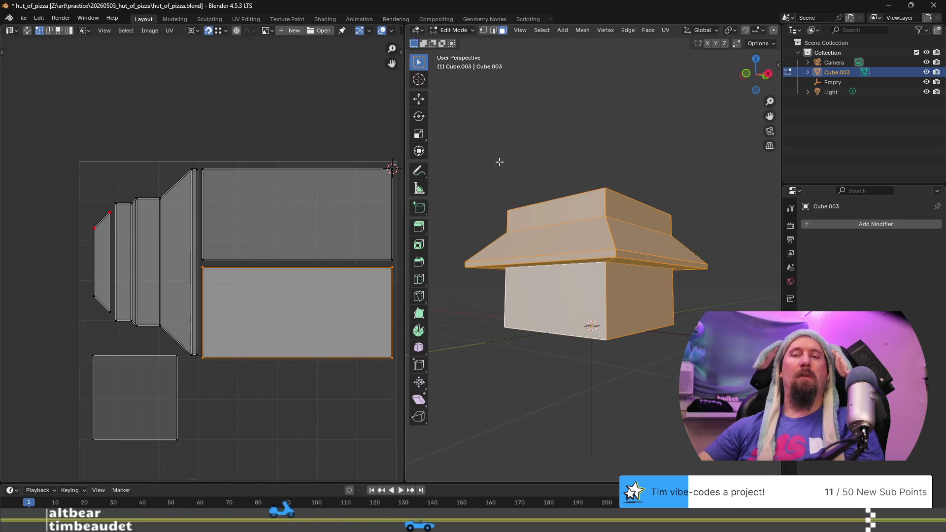
{"action": "key", "text": "alt+Tab"}
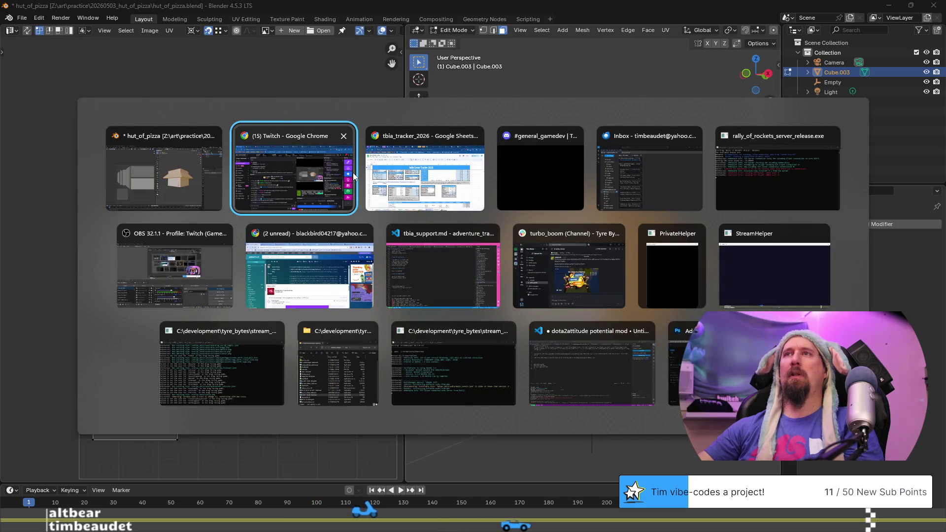
Switch to Photoshop 2026, dismiss What's new and the New Document dialog, and open the Open dialog
{"action": "left_click", "coordinate": [686, 359]}
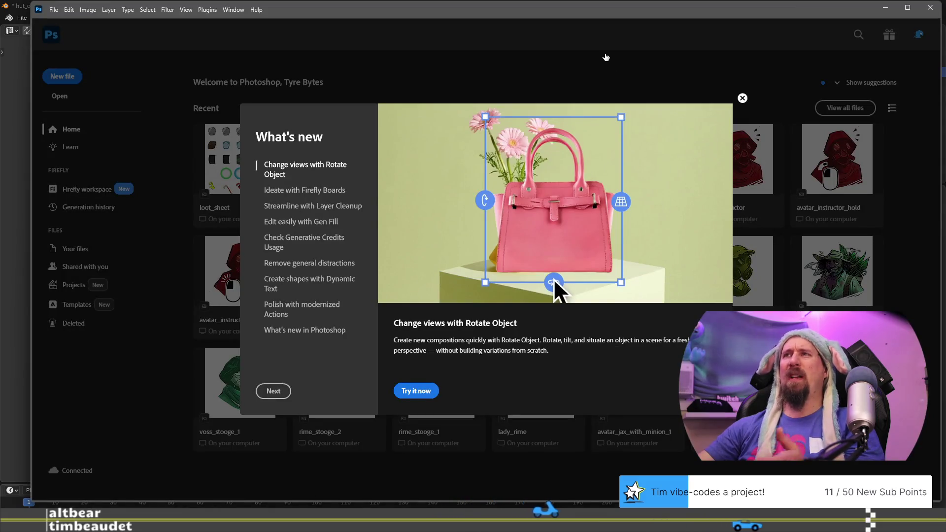
{"action": "left_click", "coordinate": [743, 98]}
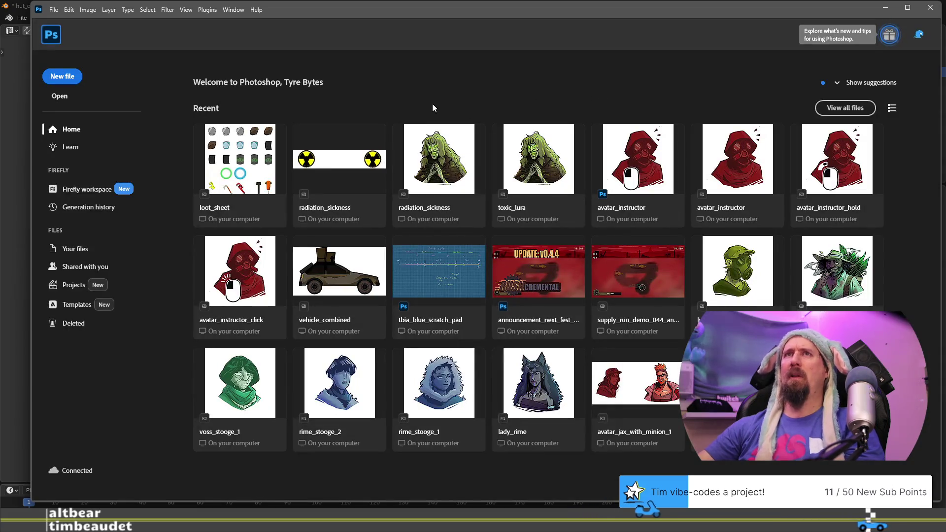
{"action": "left_click", "coordinate": [64, 78]}
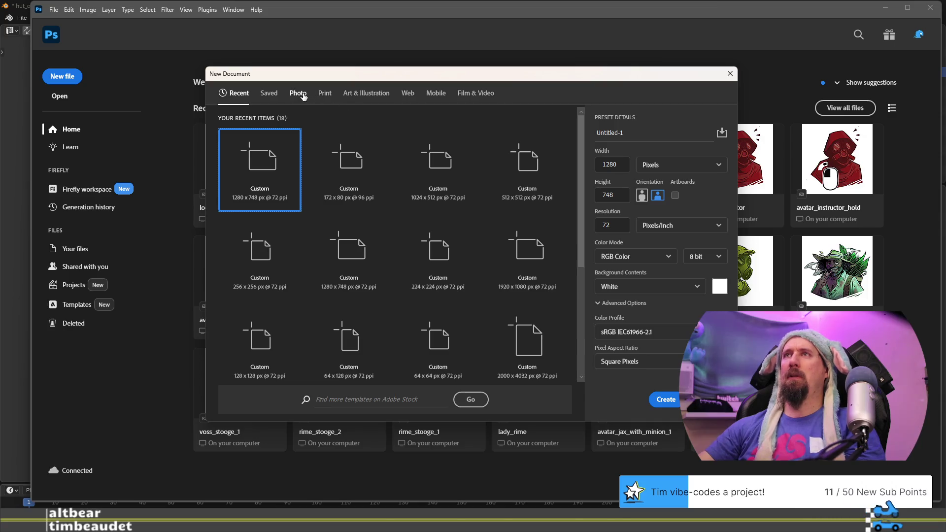
{"action": "key", "text": "Escape"}
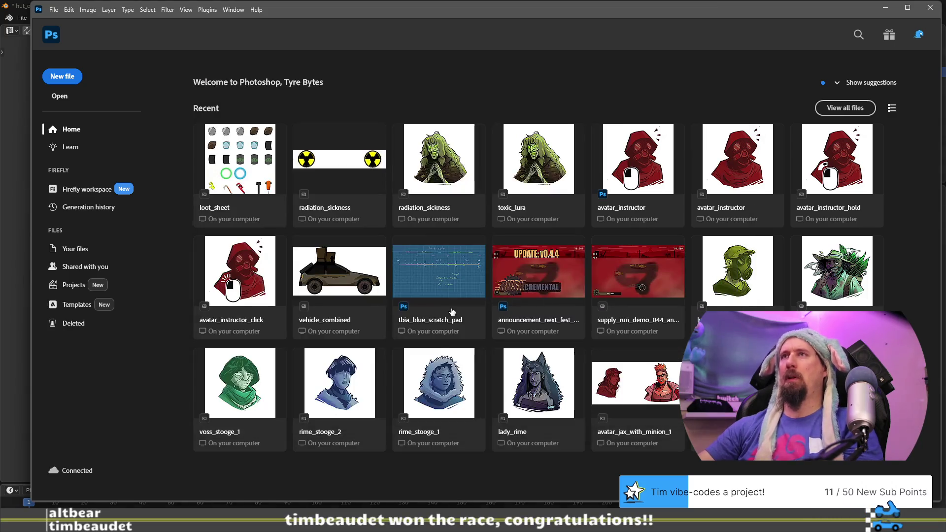
{"action": "key", "text": "ctrl+o"}
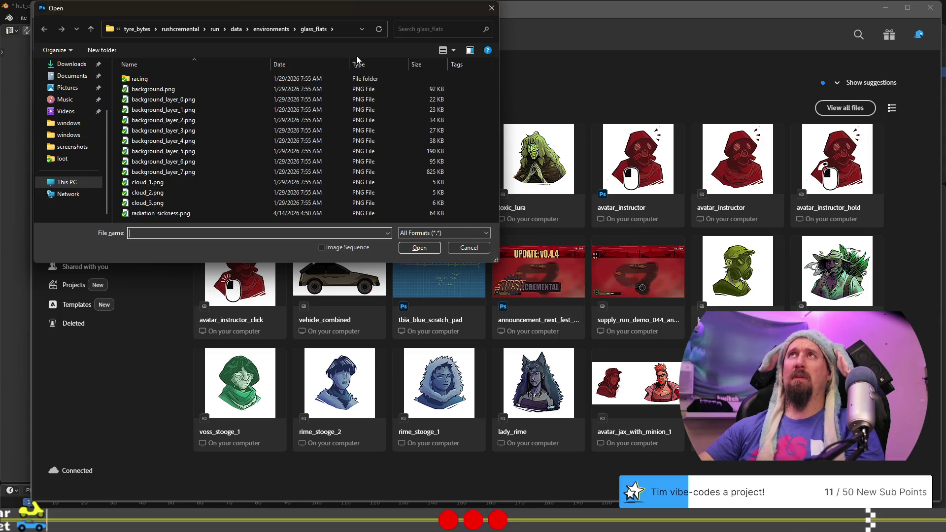
Browse to Z: > art > practice > 20260503_hut_of_pizza and open hut_of_pizza_uv.png
{"action": "left_click", "coordinate": [342, 29]}
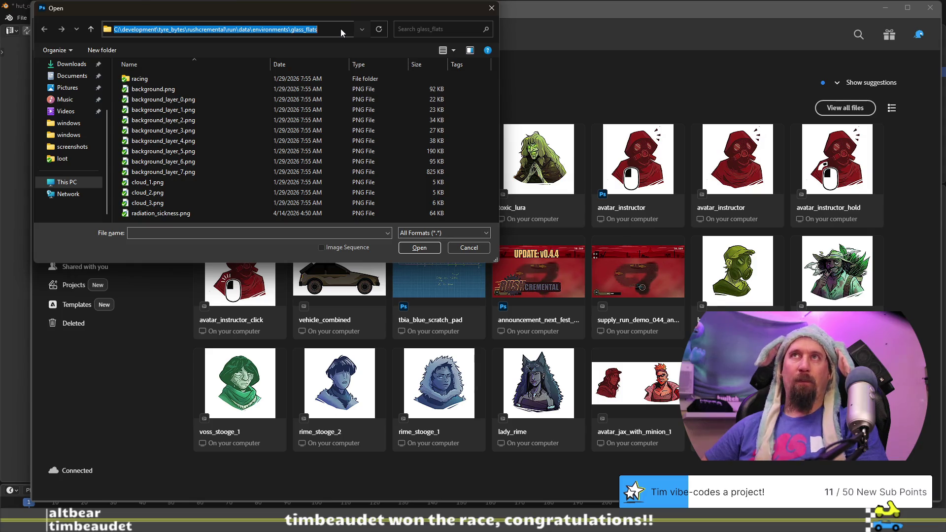
{"action": "type", "text": "Z:\\"}
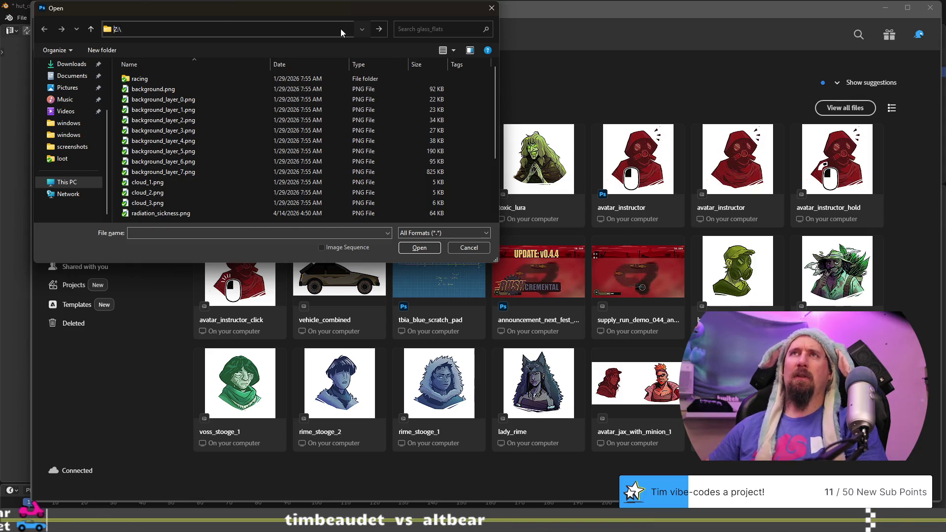
{"action": "key", "text": "Return"}
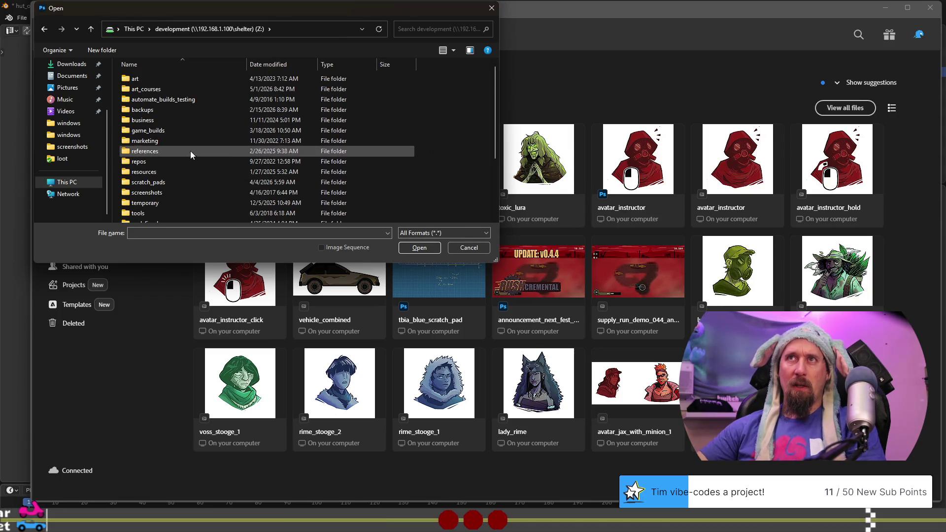
{"action": "double_click", "coordinate": [179, 77]}
{"action": "double_click", "coordinate": [161, 171]}
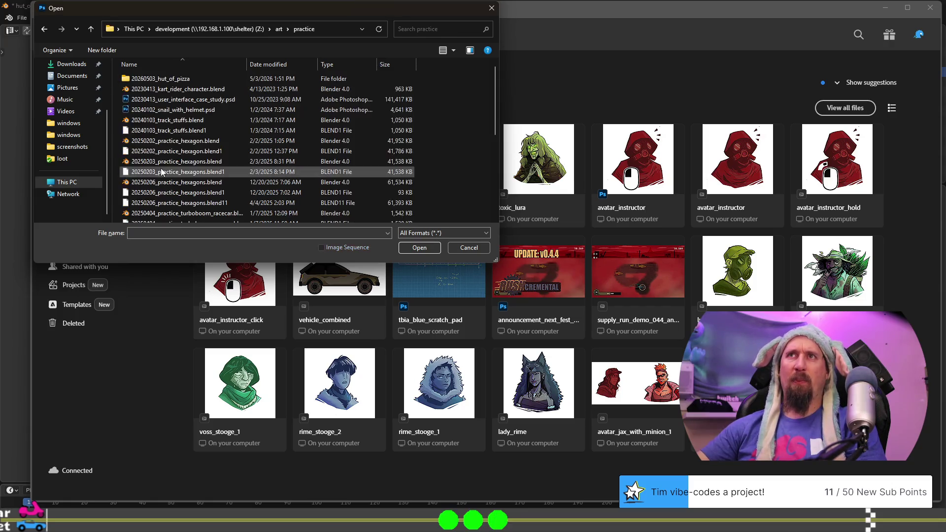
{"action": "double_click", "coordinate": [181, 82]}
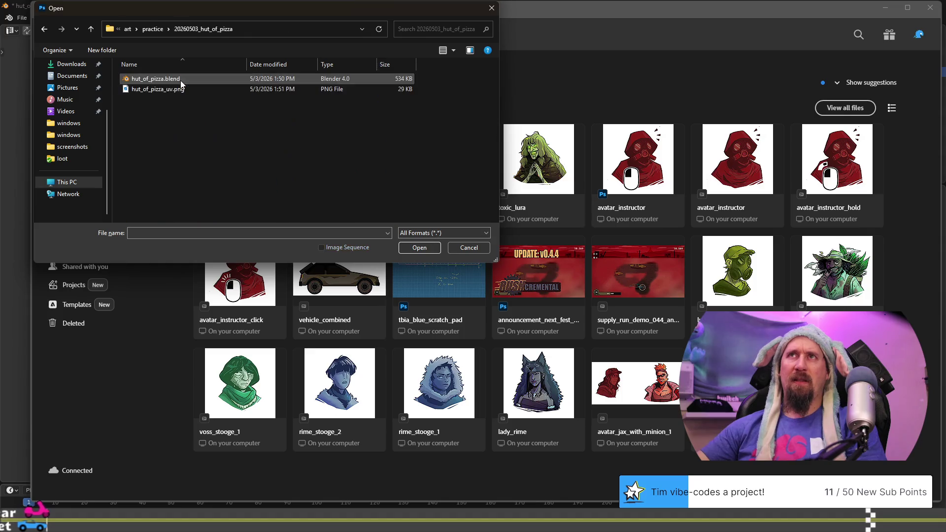
{"action": "double_click", "coordinate": [173, 92]}
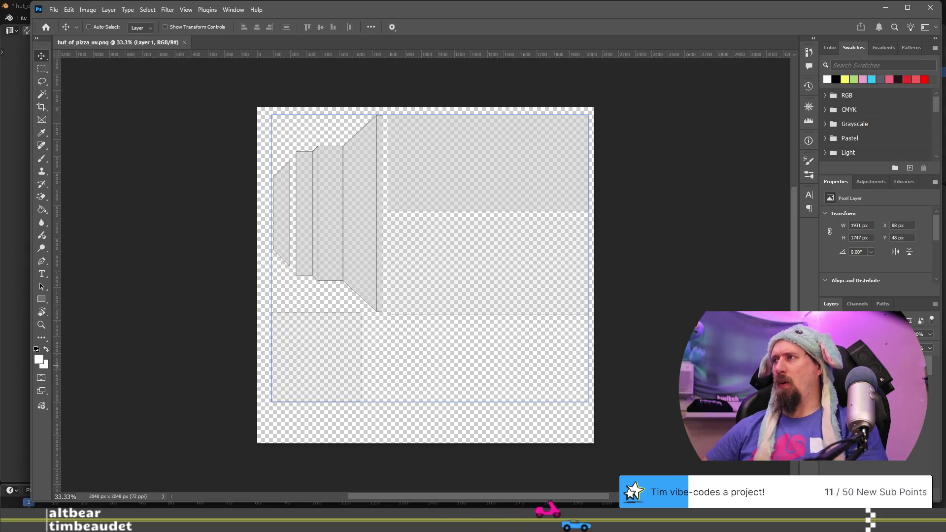
Select the uvs layer and start a Save As with the file name hut_of_pizza.psd
{"action": "key", "text": "alt+bracketleft"}
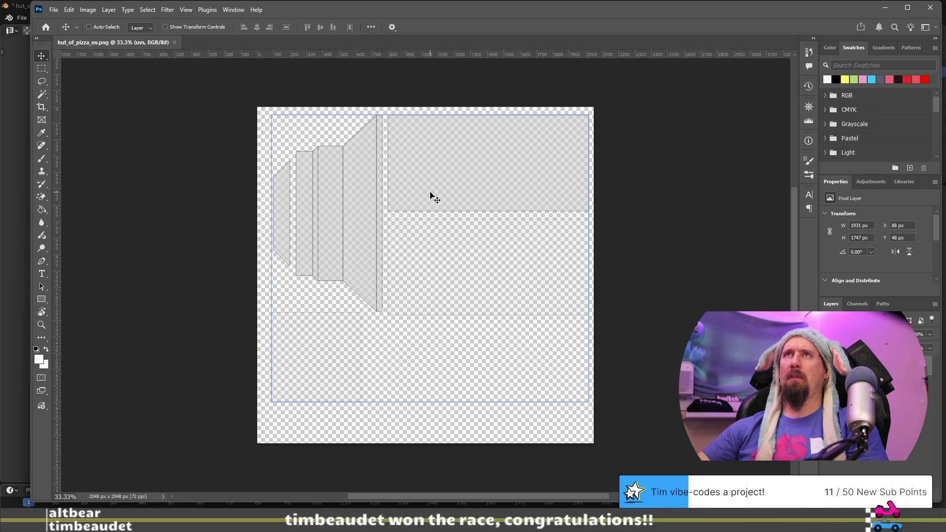
{"action": "left_click", "coordinate": [53, 10]}
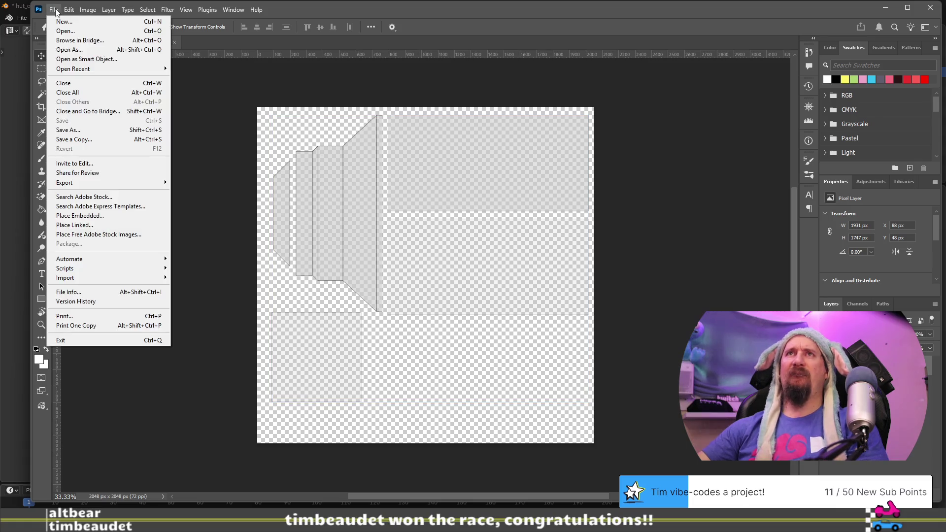
{"action": "left_click", "coordinate": [75, 132]}
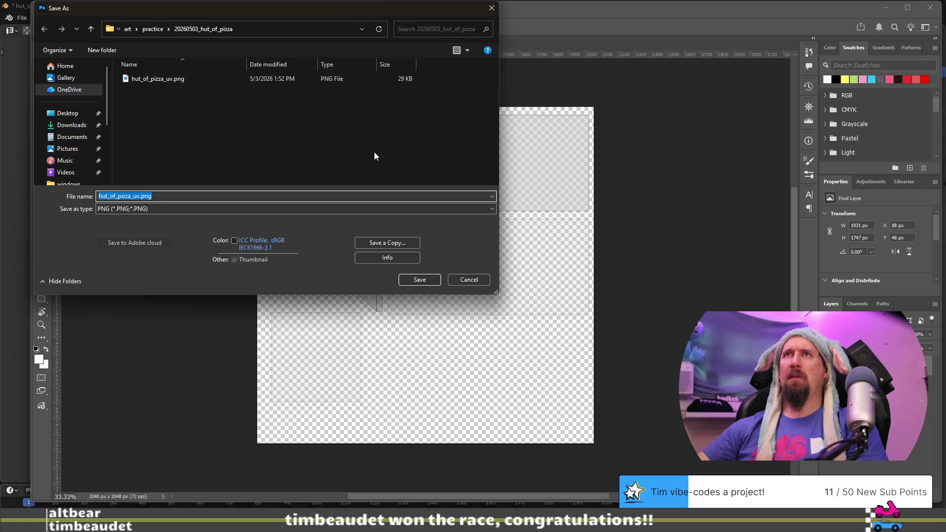
{"action": "key", "text": "End"}
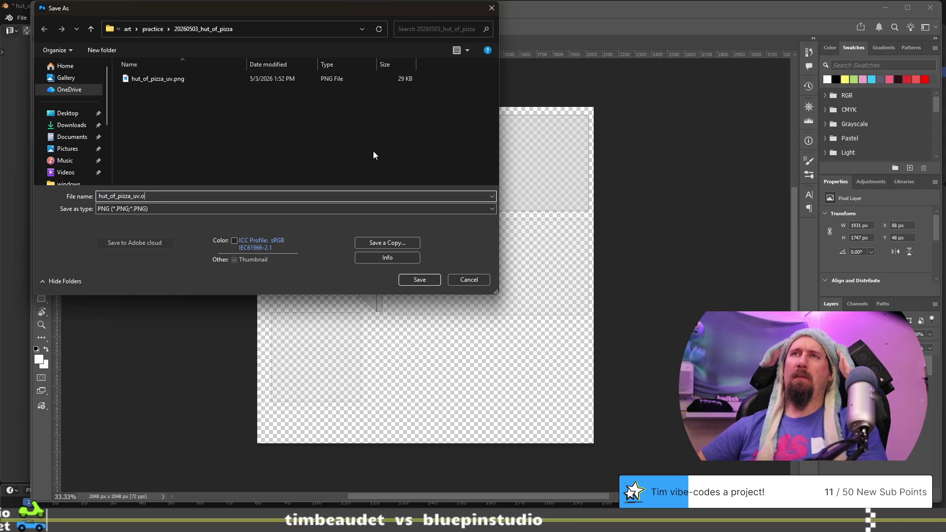
{"action": "key", "text": "BackSpace"}
{"action": "type", "text": "pds"}
{"action": "left_click", "coordinate": [140, 196]}
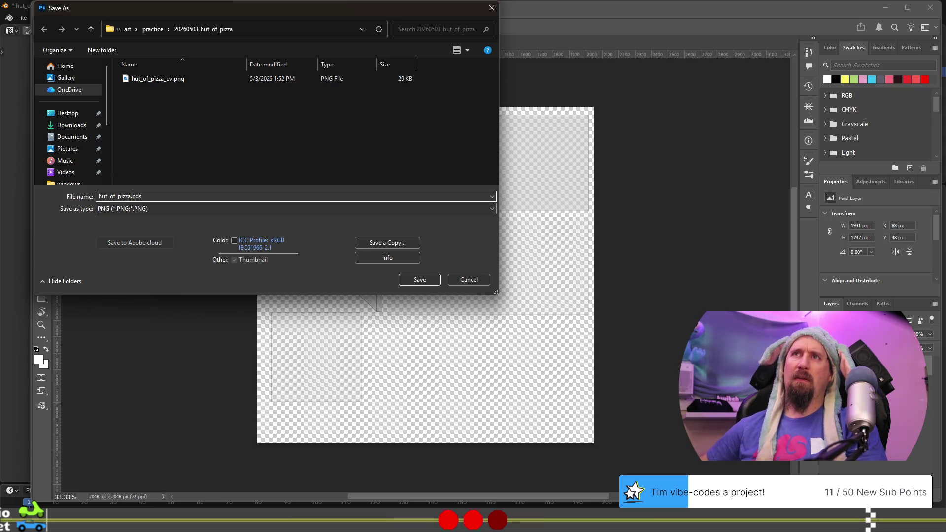
{"action": "key", "text": "BackSpace"}
{"action": "type", "text": "sd"}
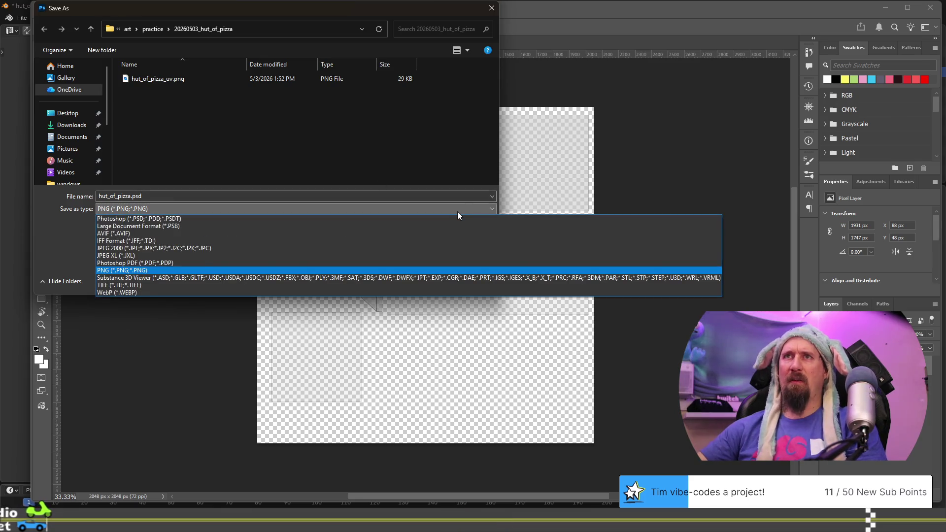
Choose the Photoshop (*.PSD) format, save, and accept the compatibility option
{"action": "left_click", "coordinate": [451, 225]}
{"action": "left_click", "coordinate": [446, 212]}
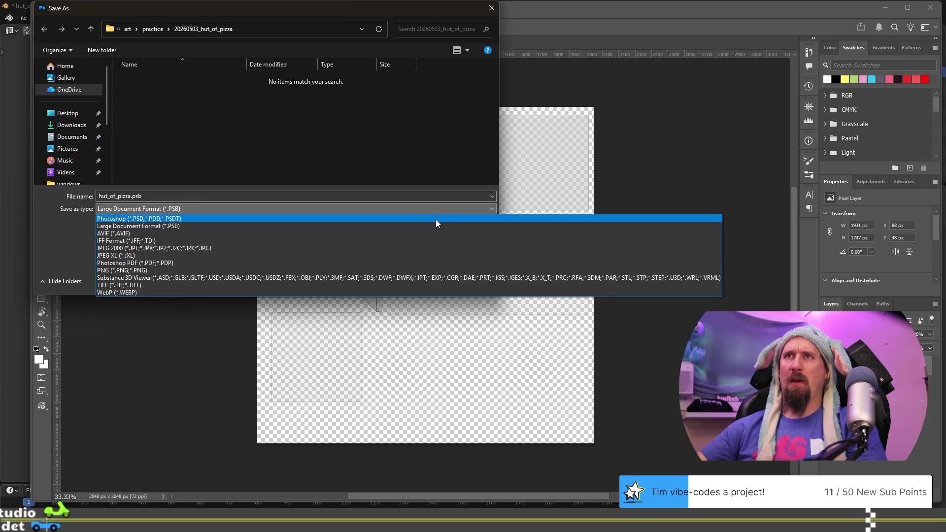
{"action": "left_click", "coordinate": [436, 220]}
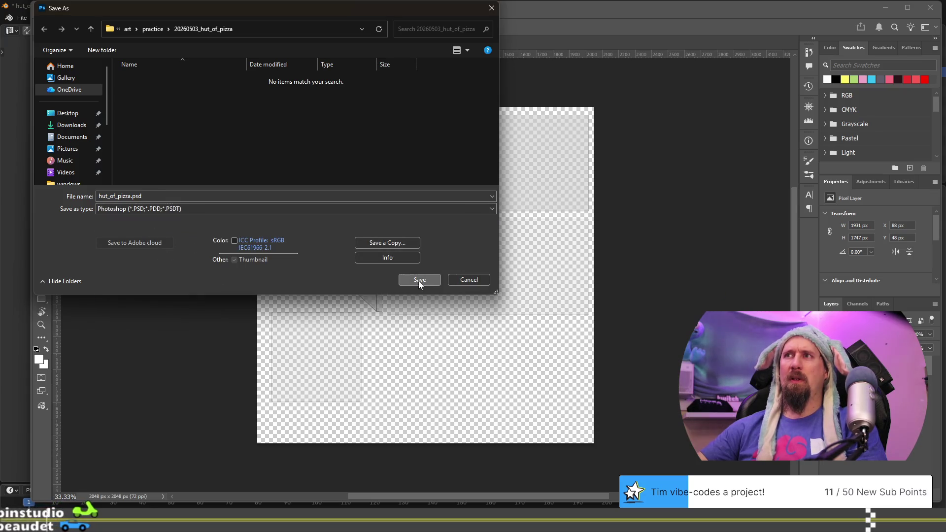
{"action": "left_click", "coordinate": [418, 281]}
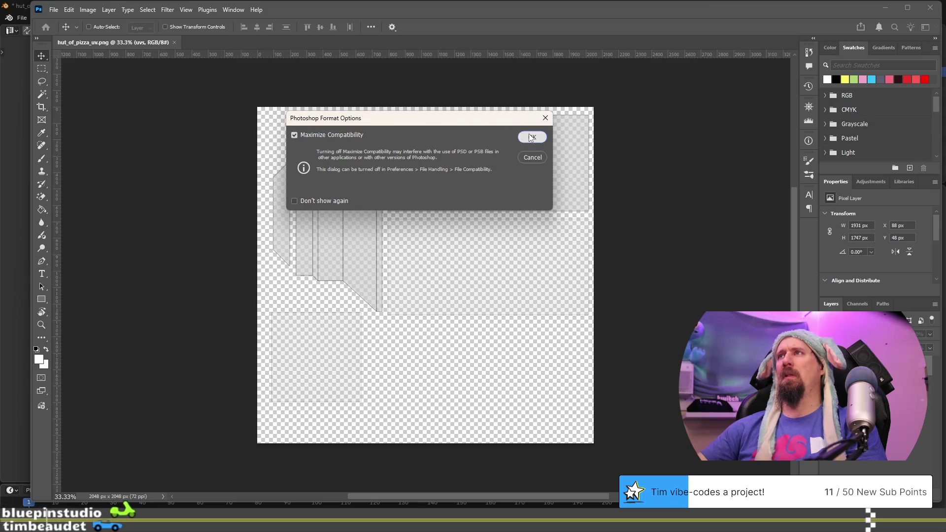
{"action": "left_click", "coordinate": [528, 137]}
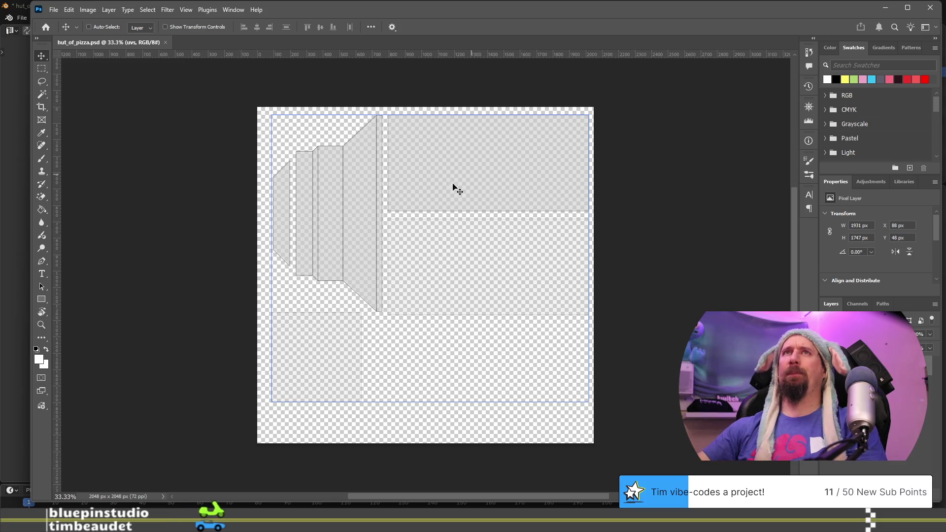
Switch to Blender and bring up the hut material's Surface and Base Color settings
{"action": "key", "text": "alt+Tab"}
{"action": "key", "text": "alt+Tab"}
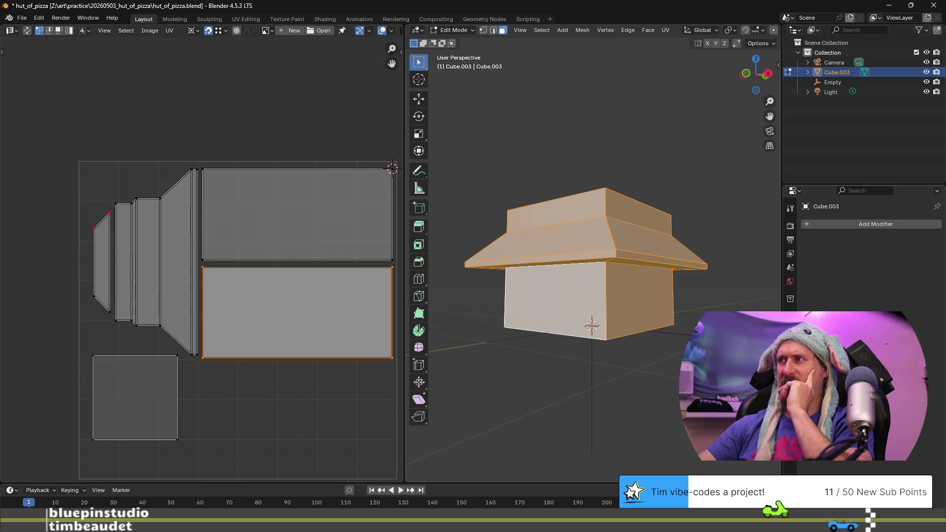
{"action": "left_click", "coordinate": [790, 398]}
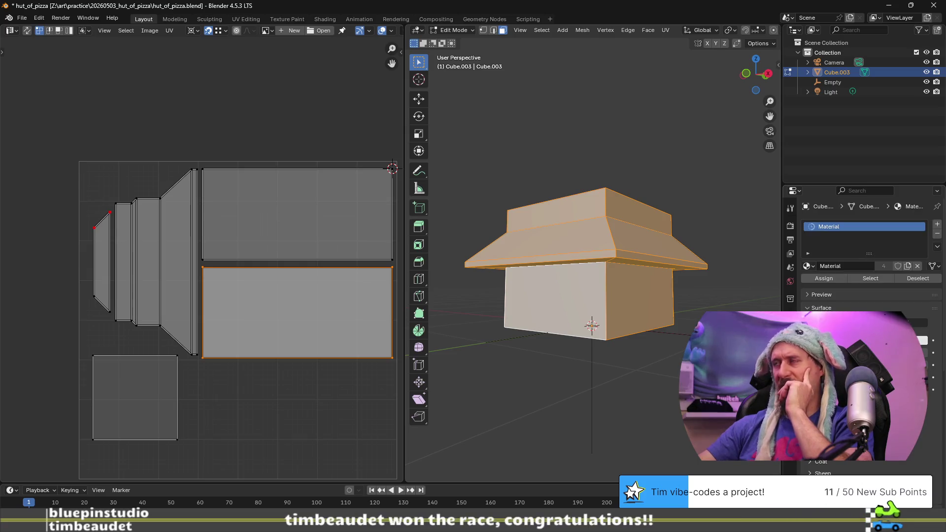
{"action": "scroll", "coordinate": [870, 276], "scroll_direction": "down", "scroll_amount": 3}
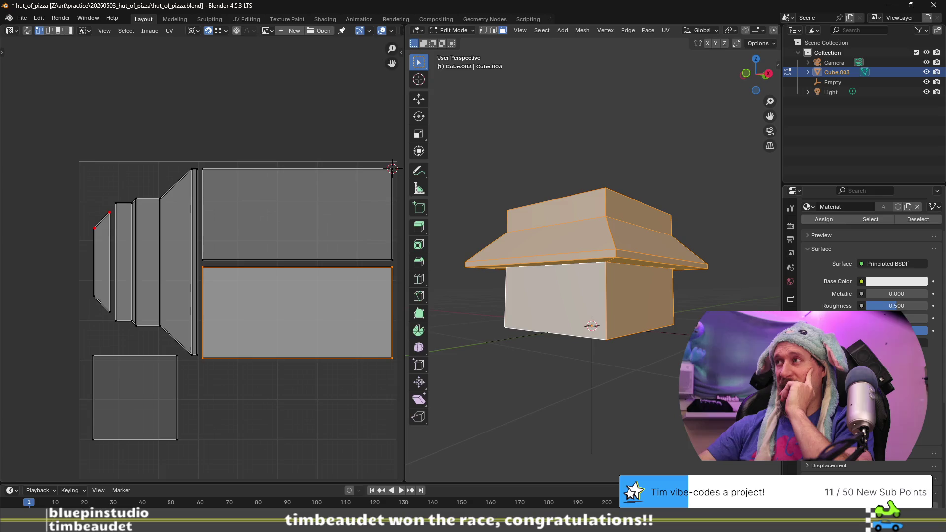
{"action": "scroll", "coordinate": [870, 276], "scroll_direction": "down", "scroll_amount": 2}
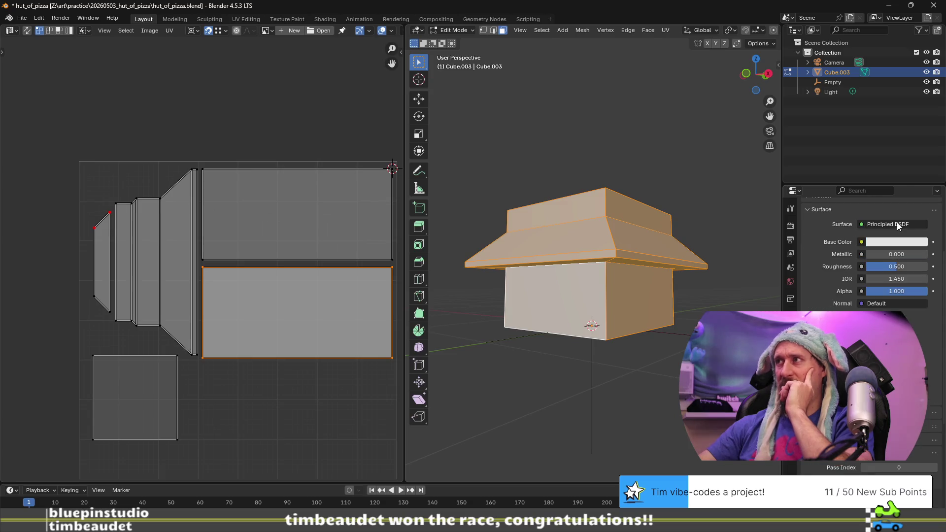
{"action": "scroll", "coordinate": [900, 245], "scroll_direction": "up", "scroll_amount": 1}
{"action": "left_click", "coordinate": [902, 244]}
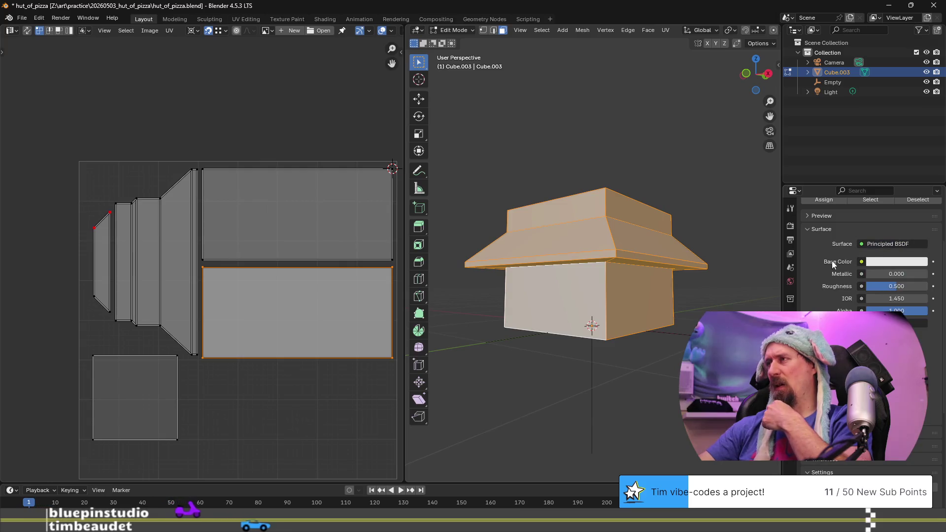
{"action": "left_click", "coordinate": [933, 262]}
{"action": "left_click", "coordinate": [917, 263]}
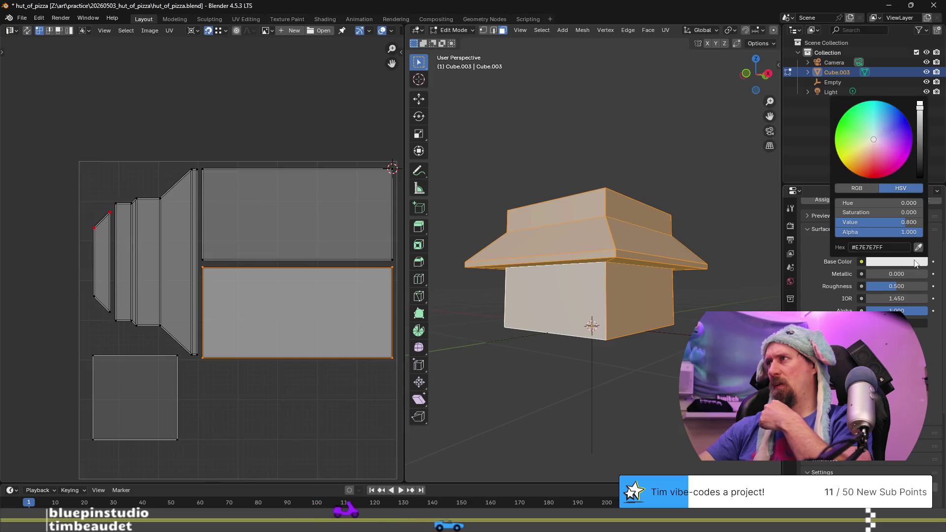
Link Base Color to an Image Texture loaded from hut_of_pizza.psd and orbit to check the hut
{"action": "left_click", "coordinate": [861, 262]}
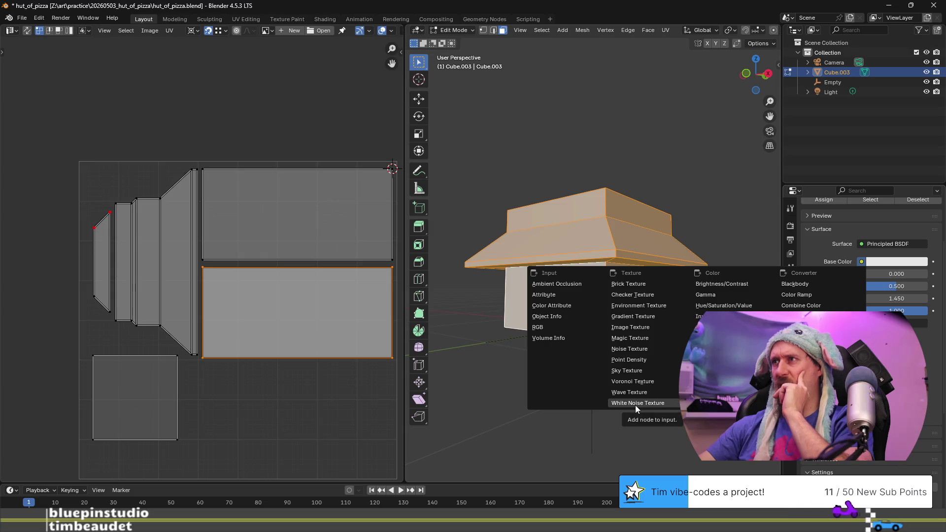
{"action": "left_click", "coordinate": [644, 327]}
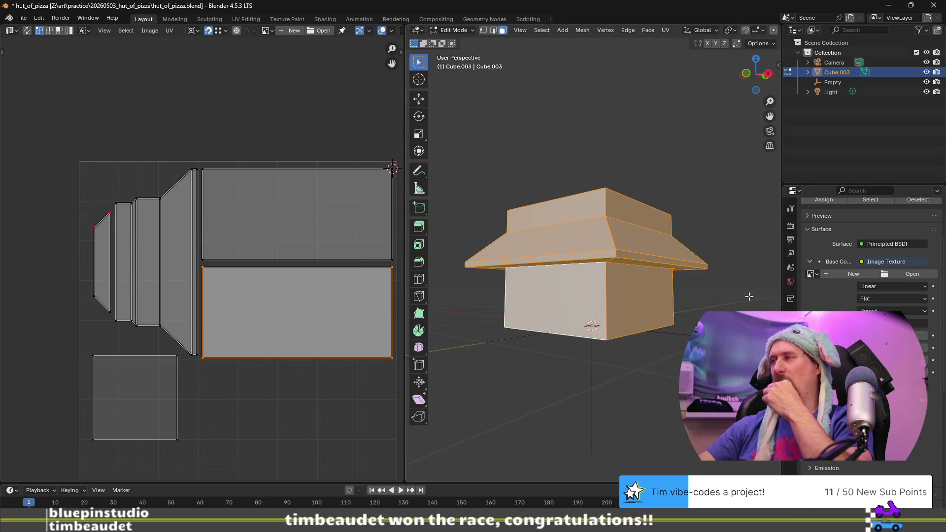
{"action": "left_click", "coordinate": [895, 274]}
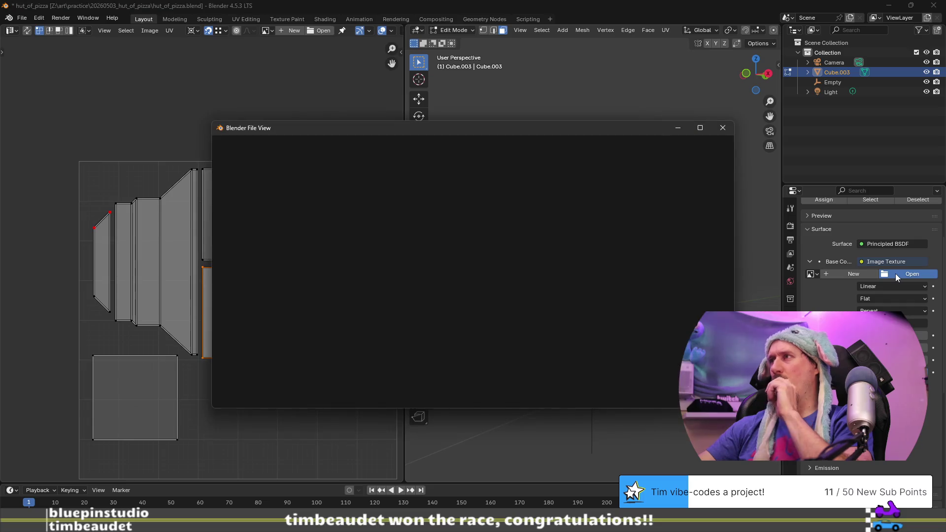
{"action": "left_click", "coordinate": [375, 173]}
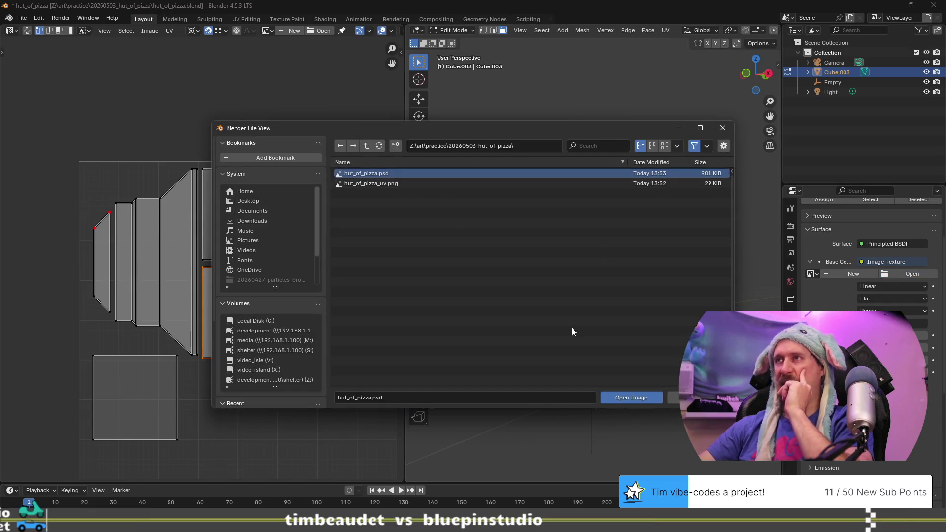
{"action": "left_click", "coordinate": [638, 398]}
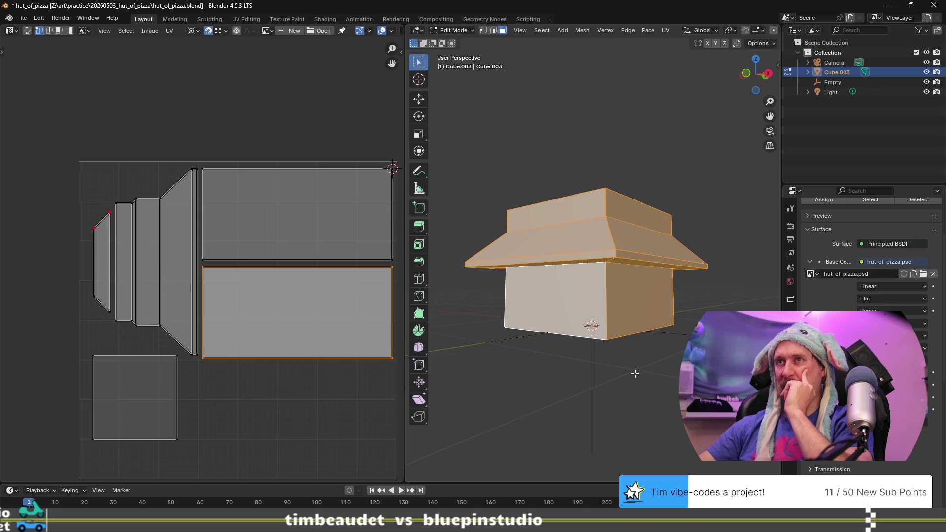
{"action": "middle_click_drag", "start_coordinate": [639, 317], "coordinate": [530, 330]}
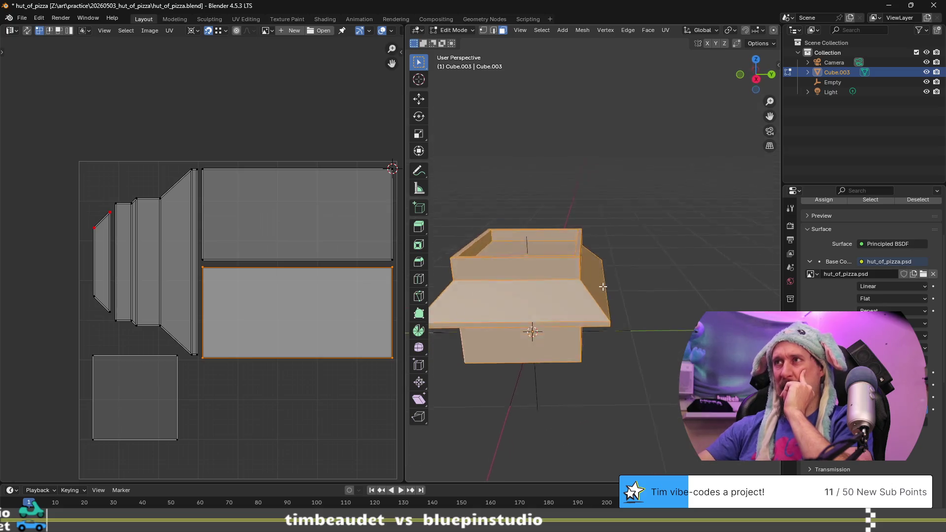
{"action": "scroll", "coordinate": [531, 330], "scroll_direction": "up", "scroll_amount": 4}
{"action": "scroll", "coordinate": [551, 314], "scroll_direction": "down", "scroll_amount": 2}
{"action": "scroll", "coordinate": [552, 314], "scroll_direction": "down", "scroll_amount": 3}
{"action": "key", "text": "alt+Tab"}
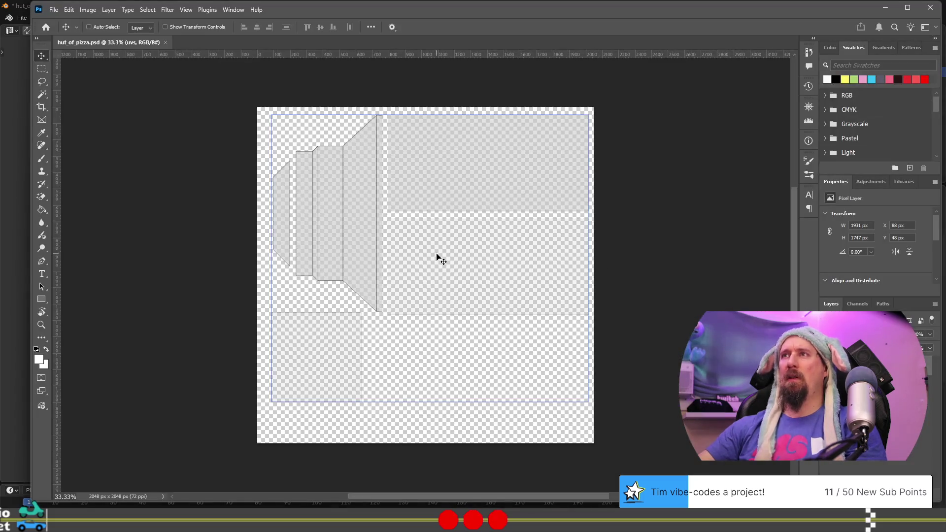
Type a FRONT text label on the texture's middle-right front panel
{"action": "scroll", "coordinate": [439, 259], "scroll_direction": "up", "scroll_amount": 1}
{"action": "scroll", "coordinate": [439, 269], "scroll_direction": "down", "scroll_amount": 1}
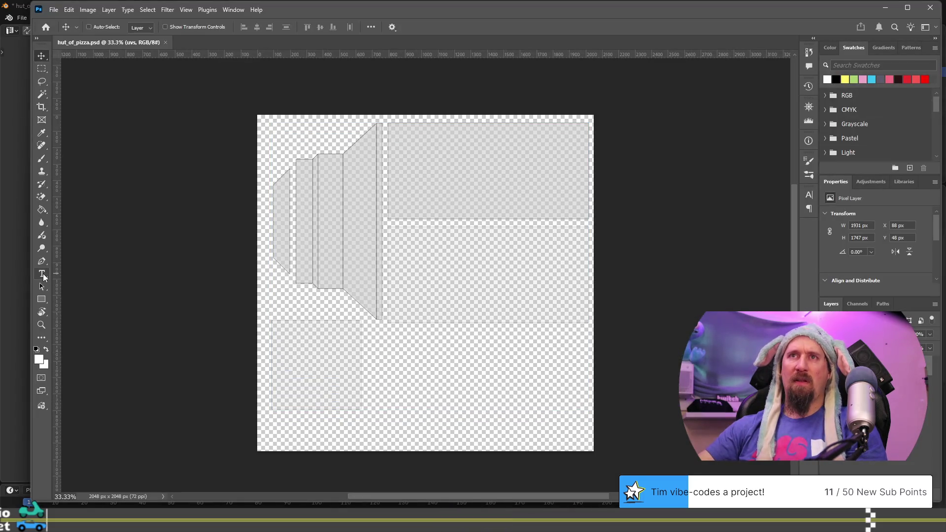
{"action": "left_click", "coordinate": [42, 274]}
{"action": "left_click", "coordinate": [451, 273]}
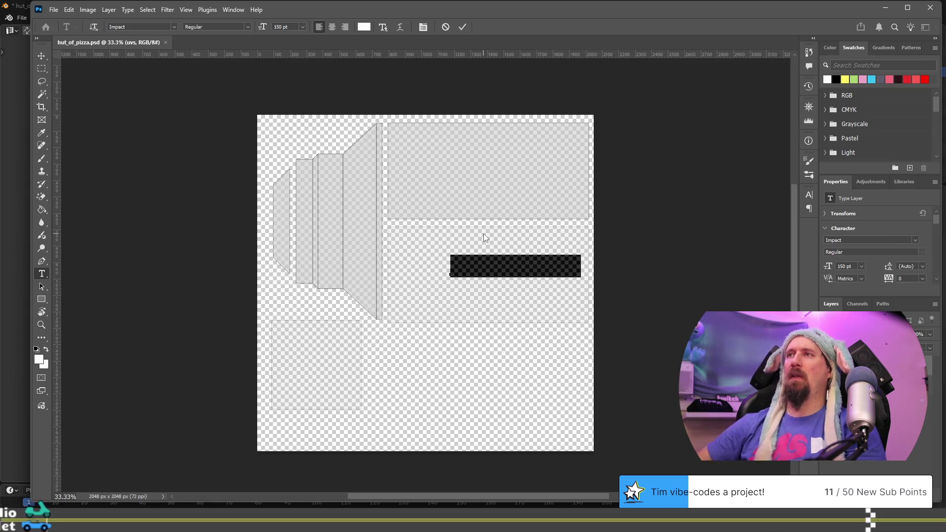
{"action": "type", "text": "FRONT"}
{"action": "key", "text": "Escape"}
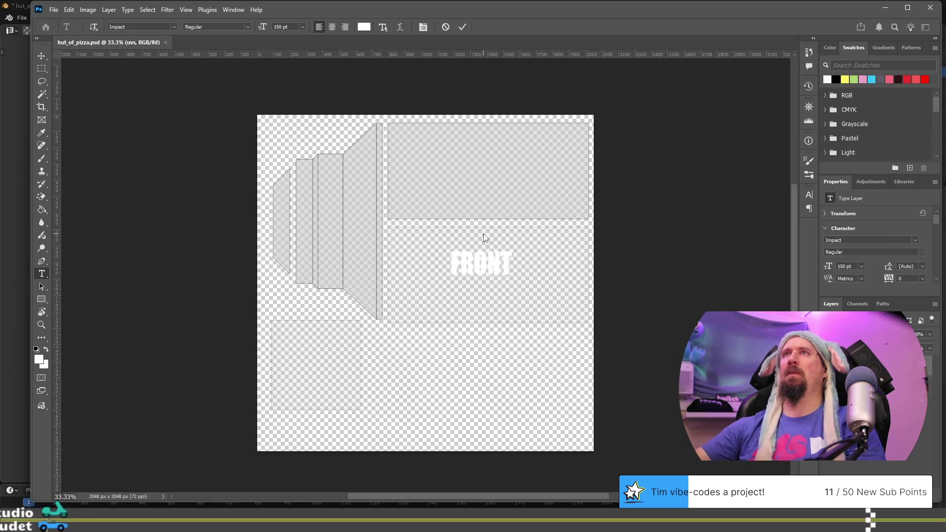
{"action": "key", "text": "alt+Tab"}
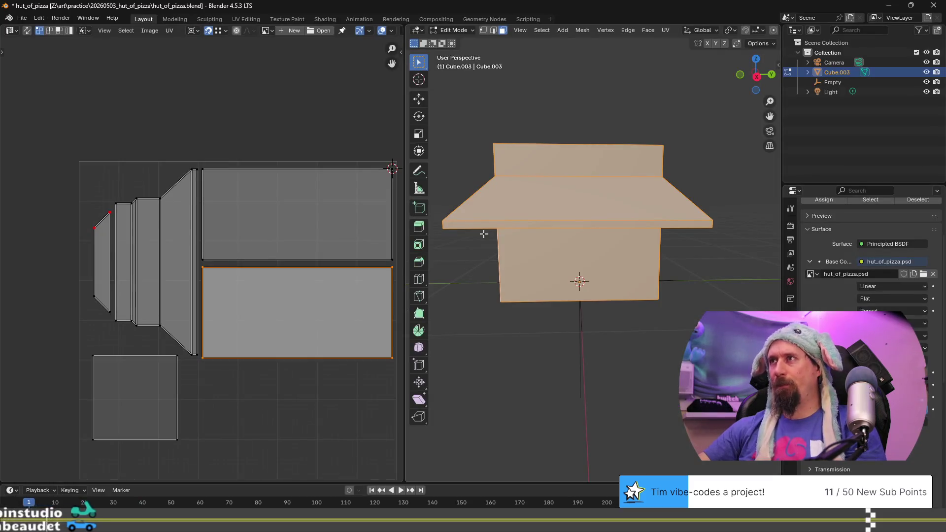
Orbit around the hut and select its front wall face in face-select Edit Mode
{"action": "scroll", "coordinate": [650, 275], "scroll_direction": "down", "scroll_amount": 5}
{"action": "mouse_move", "coordinate": [644, 281]}
{"action": "middle_mouse_down"}
{"action": "mouse_move", "coordinate": [546, 271]}
{"action": "mouse_move", "coordinate": [507, 234]}
{"action": "mouse_move", "coordinate": [659, 274]}
{"action": "mouse_move", "coordinate": [572, 229]}
{"action": "mouse_move", "coordinate": [672, 247]}
{"action": "mouse_move", "coordinate": [647, 202]}
{"action": "mouse_move", "coordinate": [655, 232]}
{"action": "mouse_move", "coordinate": [554, 227]}
{"action": "middle_mouse_up"}
{"action": "scroll", "coordinate": [661, 281], "scroll_direction": "up", "scroll_amount": 3}
{"action": "left_click", "coordinate": [647, 202]}
{"action": "scroll", "coordinate": [648, 202], "scroll_direction": "down", "scroll_amount": 4}
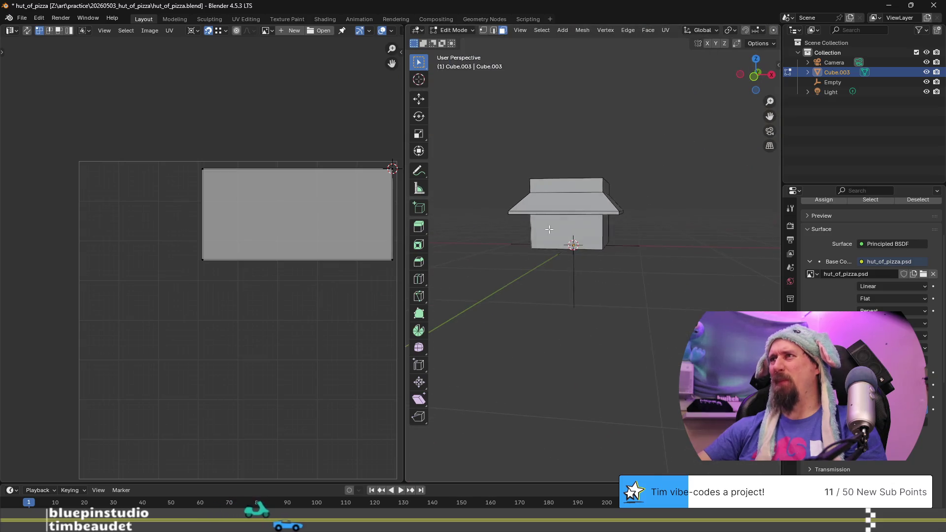
{"action": "scroll", "coordinate": [566, 218], "scroll_direction": "up", "scroll_amount": 3}
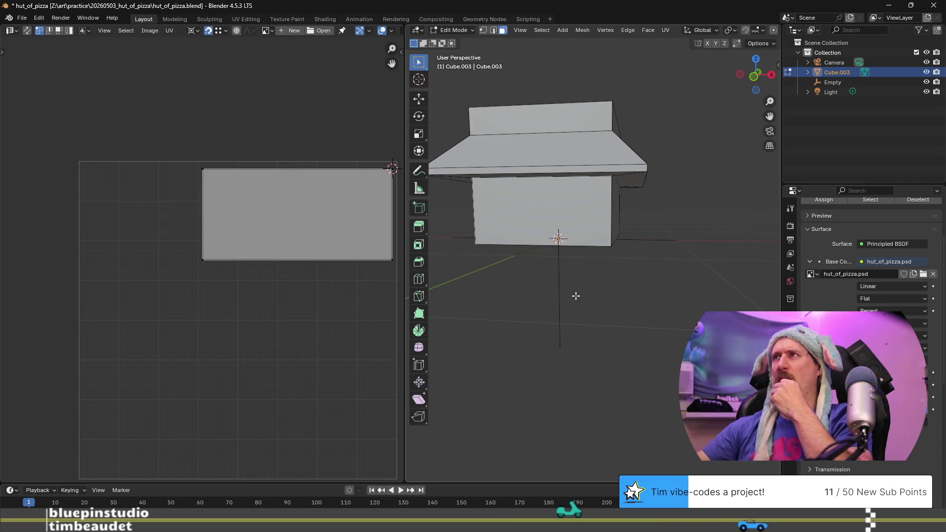
{"action": "mouse_move", "coordinate": [633, 223]}
{"action": "middle_mouse_down"}
{"action": "mouse_move", "coordinate": [591, 197]}
{"action": "mouse_move", "coordinate": [616, 187]}
{"action": "mouse_move", "coordinate": [626, 218]}
{"action": "middle_mouse_up"}
{"action": "left_click", "coordinate": [626, 182]}
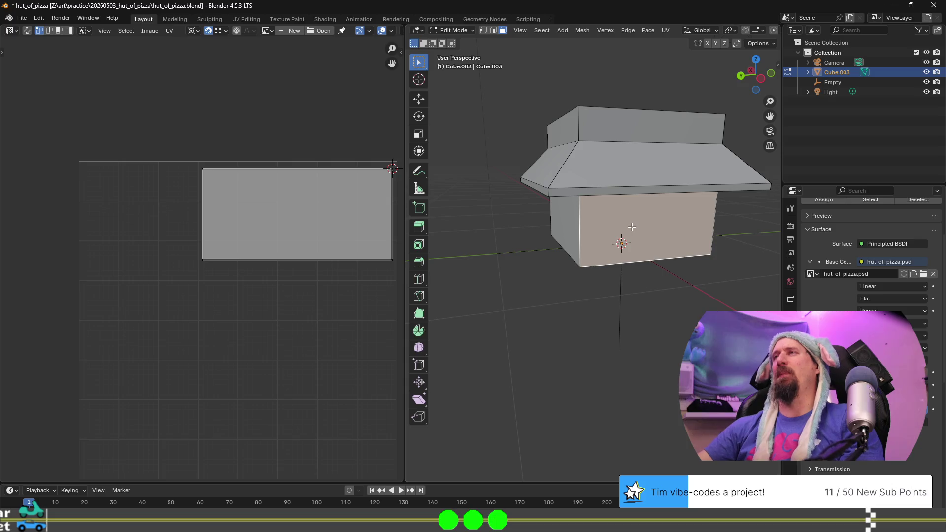
In Photoshop, add a two-line 'ALL SIDES / HERE' text label on the top panel
{"action": "key", "text": "alt+Tab"}
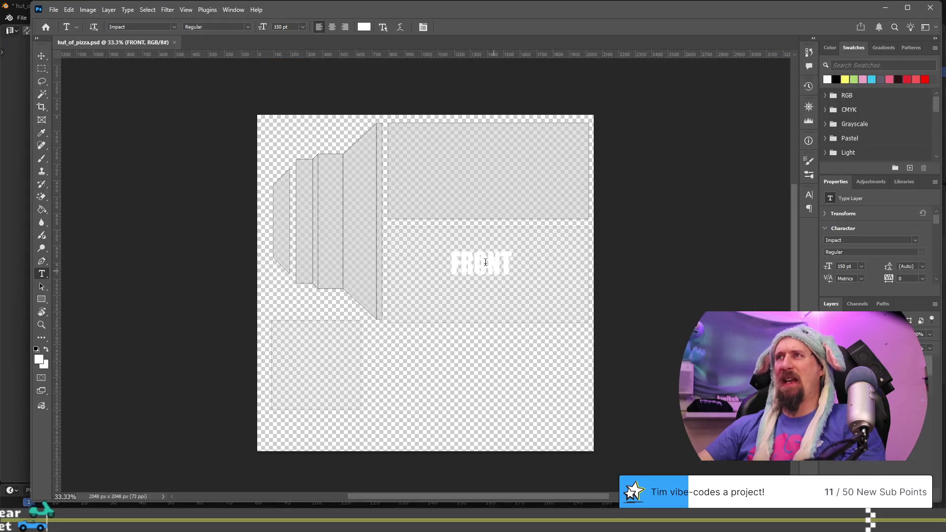
{"action": "left_click", "coordinate": [464, 166]}
{"action": "type", "text": "ALL"}
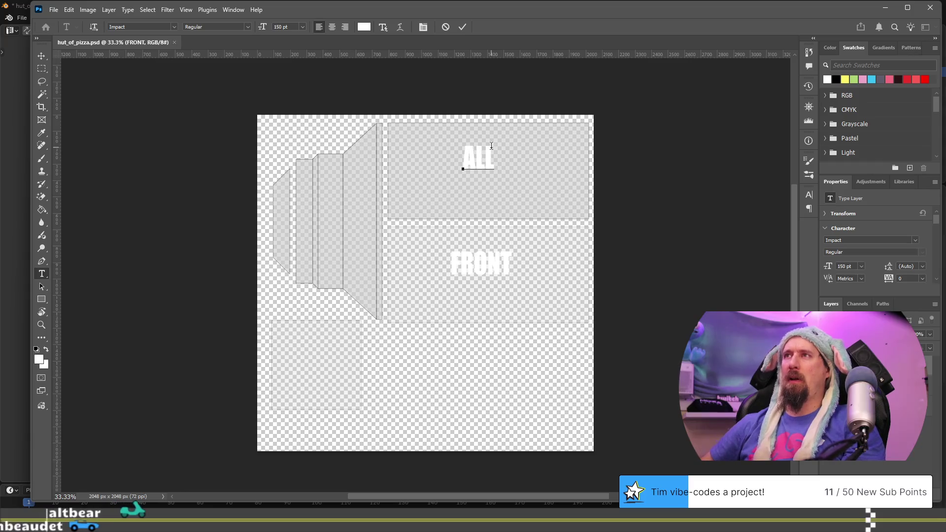
{"action": "type", "text": " SIDES"}
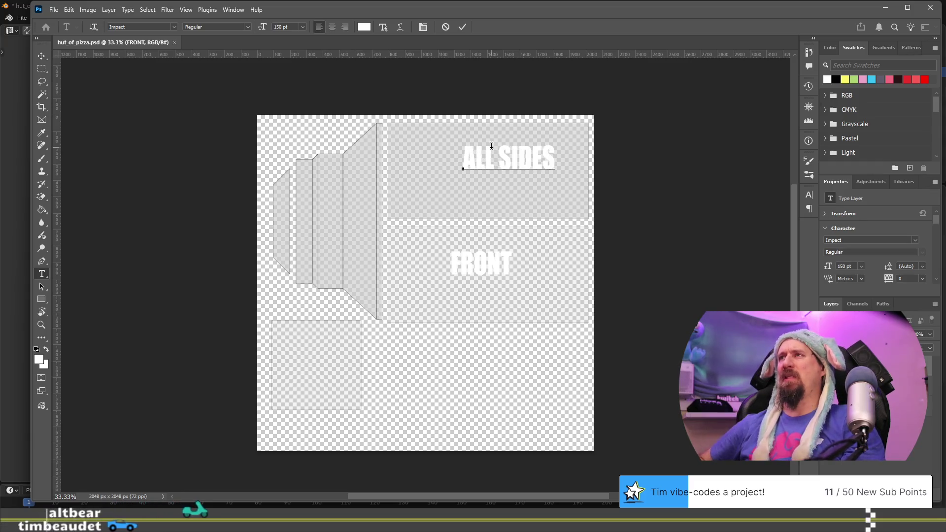
{"action": "key", "text": "Return"}
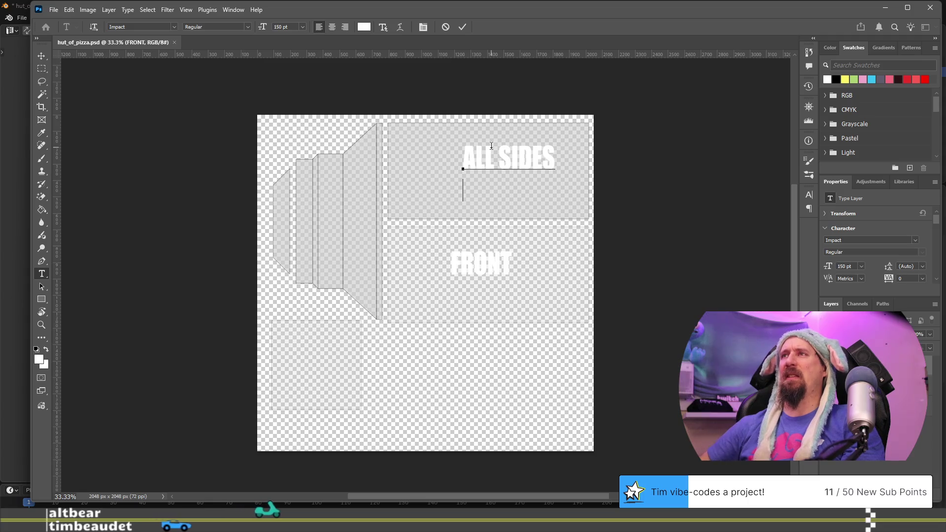
{"action": "type", "text": "HERE"}
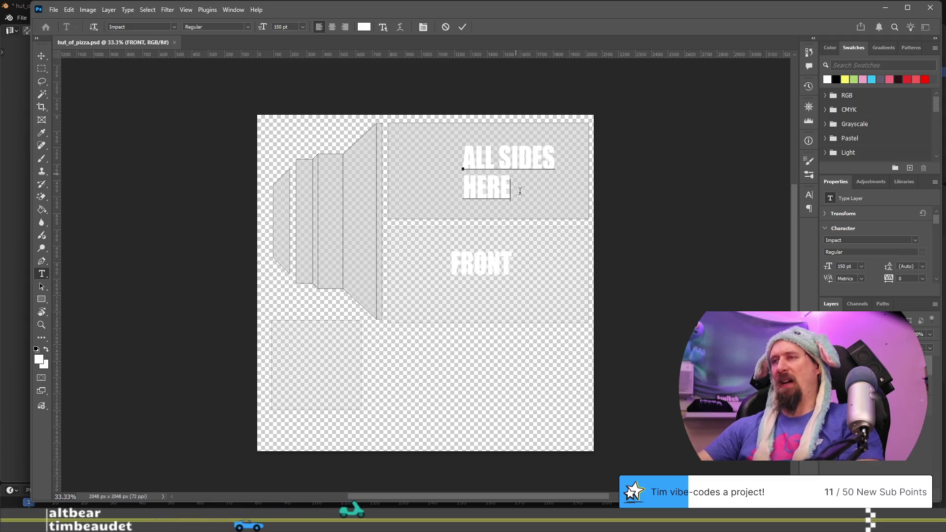
{"action": "left_click", "coordinate": [524, 228]}
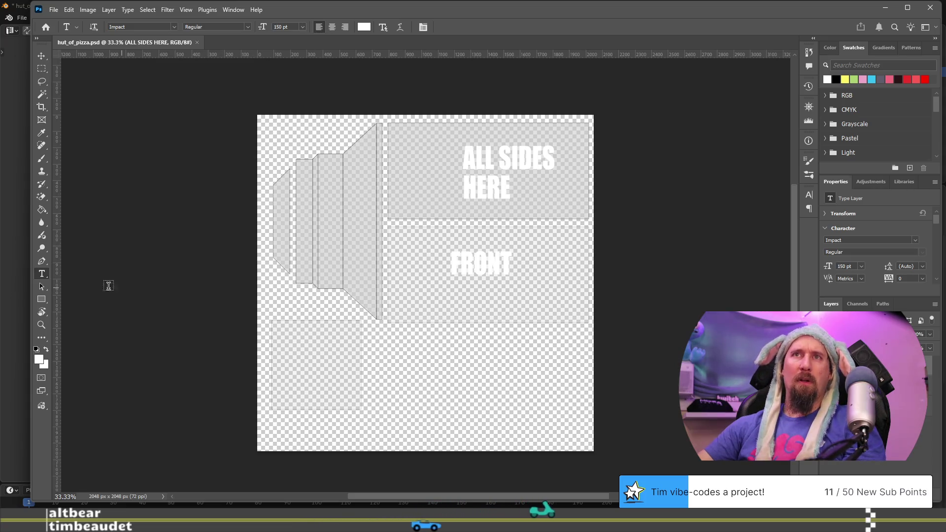
Paint white scribble strokes across the texture on Layer 1 and save the PSD
{"action": "key", "text": "alt+bracketleft"}
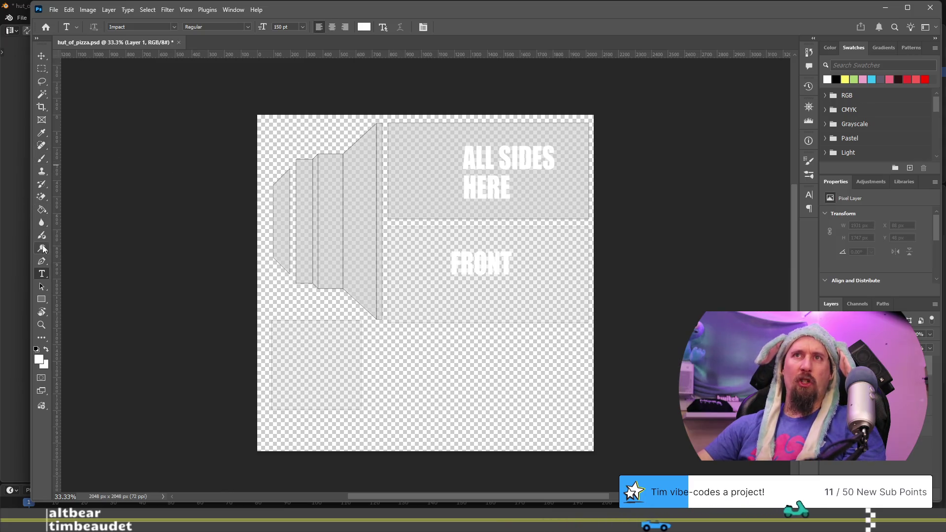
{"action": "key", "text": "b"}
{"action": "mouse_move", "coordinate": [433, 271]}
{"action": "left_mouse_down"}
{"action": "mouse_move", "coordinate": [434, 227]}
{"action": "mouse_move", "coordinate": [315, 197]}
{"action": "mouse_move", "coordinate": [499, 203]}
{"action": "mouse_move", "coordinate": [539, 311]}
{"action": "left_mouse_up"}
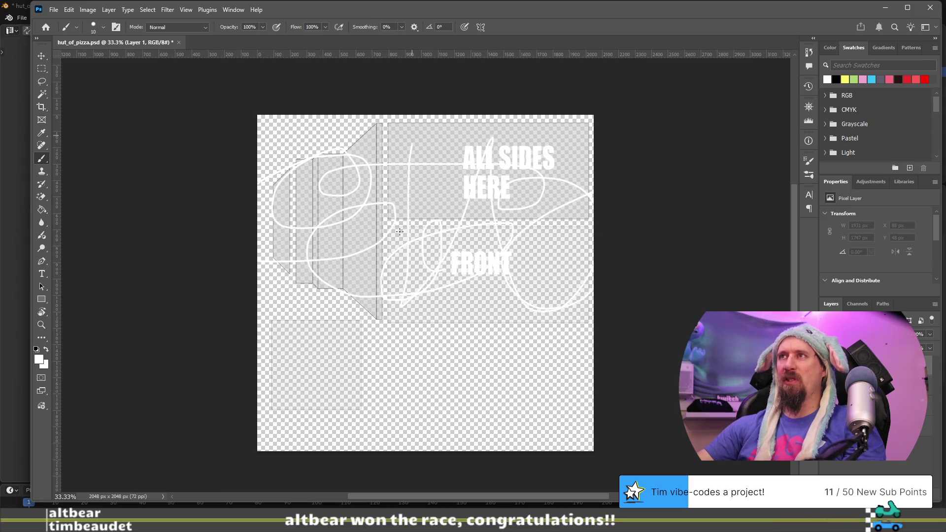
{"action": "key", "text": "ctrl+s"}
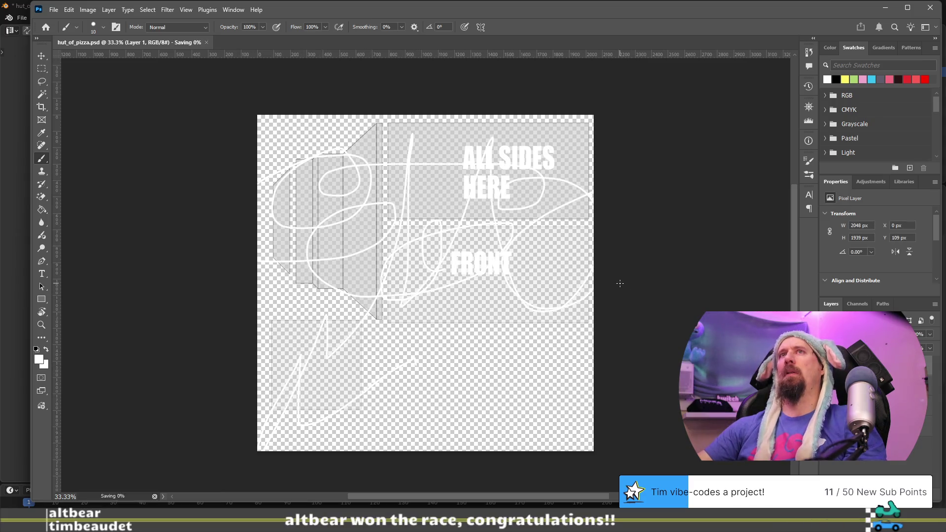
{"action": "key", "text": "alt+Tab"}
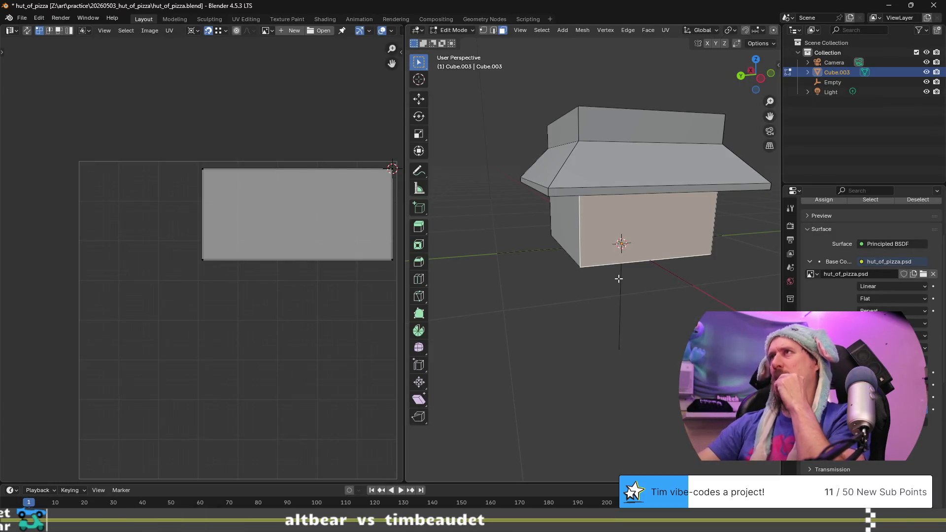
Widen the 3D viewport by shrinking the UV editor, and orbit to view the hut from above
{"action": "mouse_move", "coordinate": [624, 268]}
{"action": "middle_mouse_down"}
{"action": "mouse_move", "coordinate": [591, 268]}
{"action": "mouse_move", "coordinate": [532, 238]}
{"action": "middle_mouse_up"}
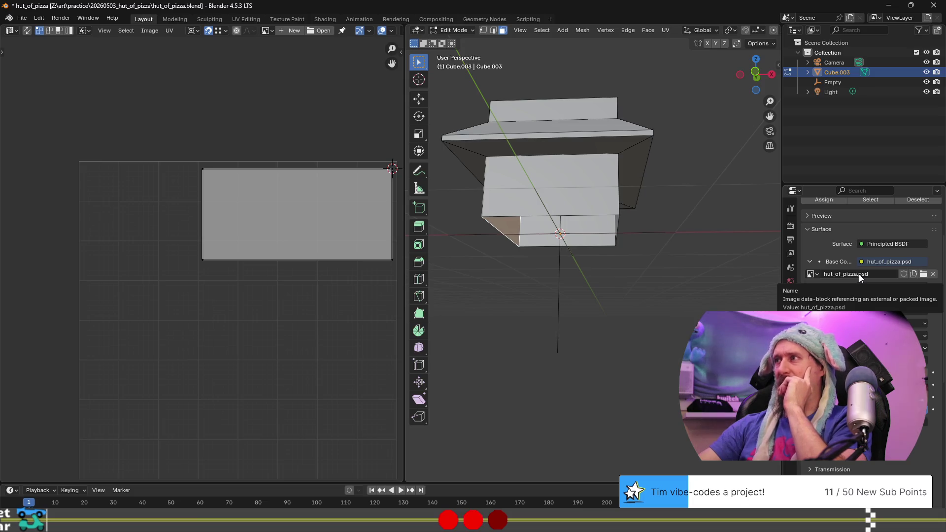
{"action": "left_click", "coordinate": [889, 276]}
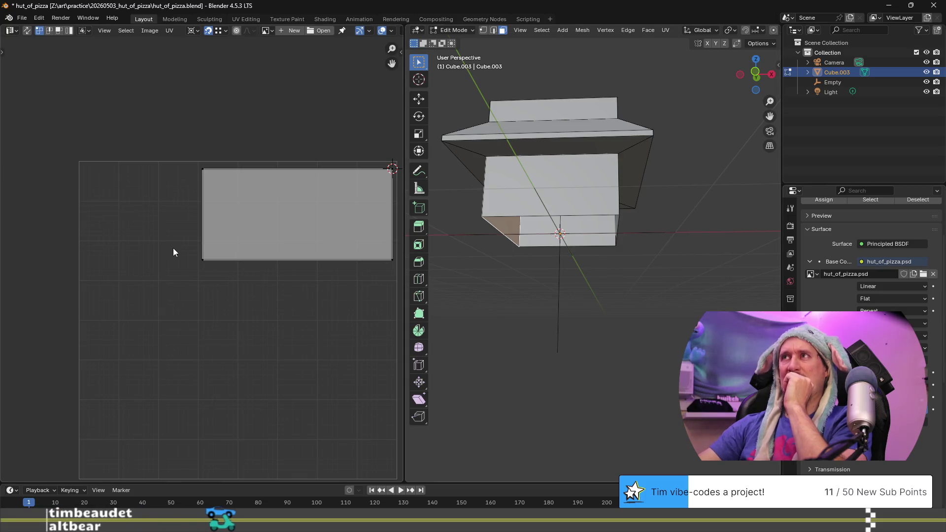
{"action": "left_click_drag", "start_coordinate": [406, 276], "coordinate": [263, 276]}
{"action": "mouse_move", "coordinate": [458, 162]}
{"action": "middle_mouse_down"}
{"action": "mouse_move", "coordinate": [455, 198]}
{"action": "mouse_move", "coordinate": [523, 201]}
{"action": "middle_mouse_up"}
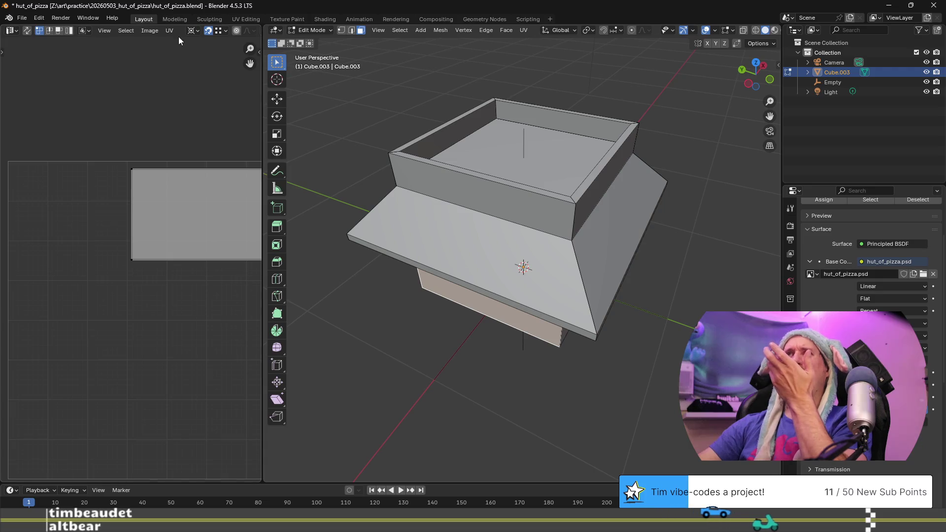
Open hut_of_pizza.psd from the UV editor's Image menu so its labels and scribbles appear
{"action": "left_click", "coordinate": [149, 35]}
{"action": "left_click", "coordinate": [158, 33]}
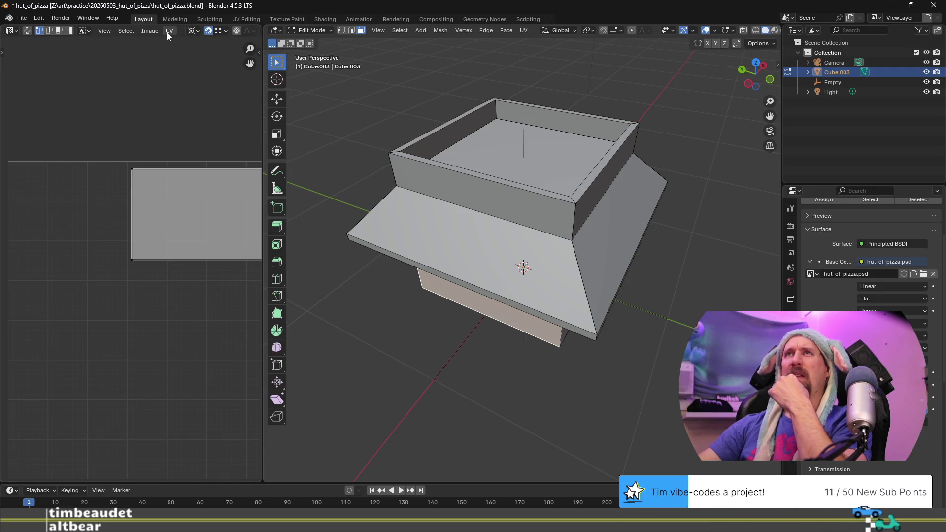
{"action": "left_click", "coordinate": [150, 31]}
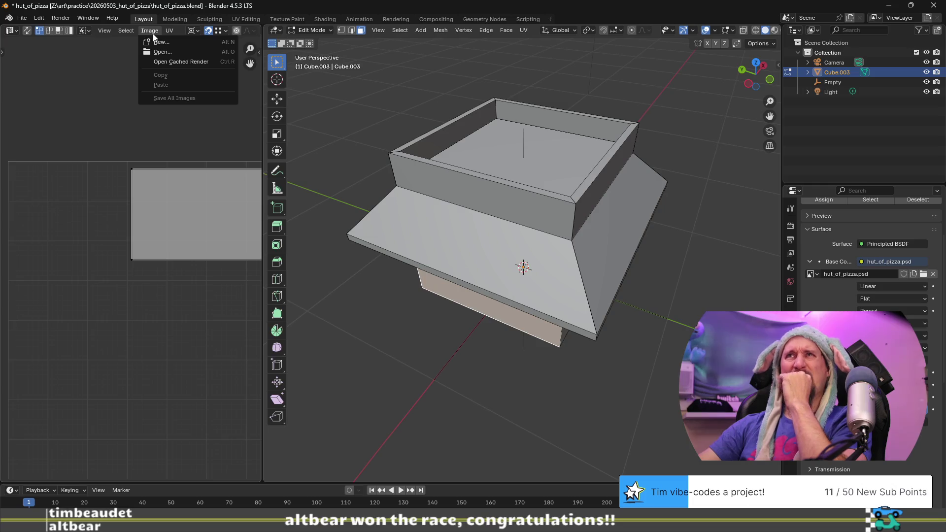
{"action": "left_click", "coordinate": [156, 52]}
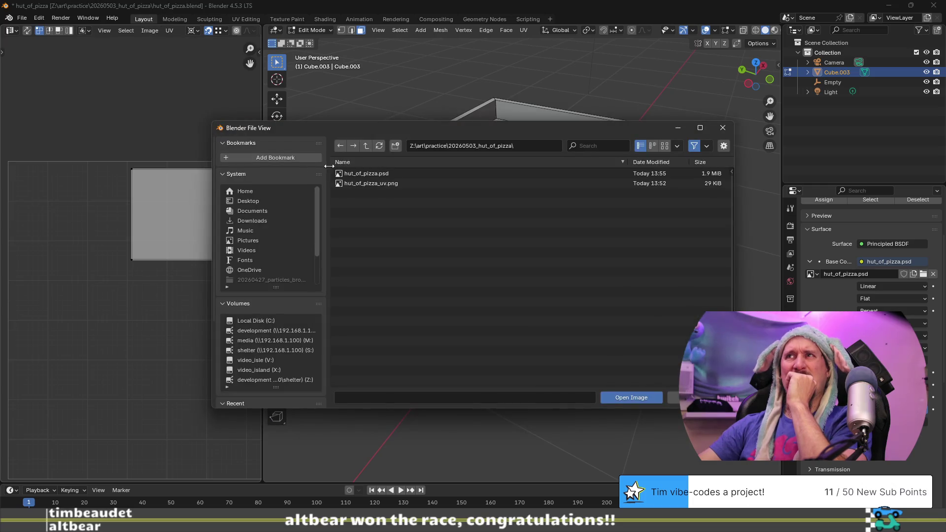
{"action": "double_click", "coordinate": [365, 174]}
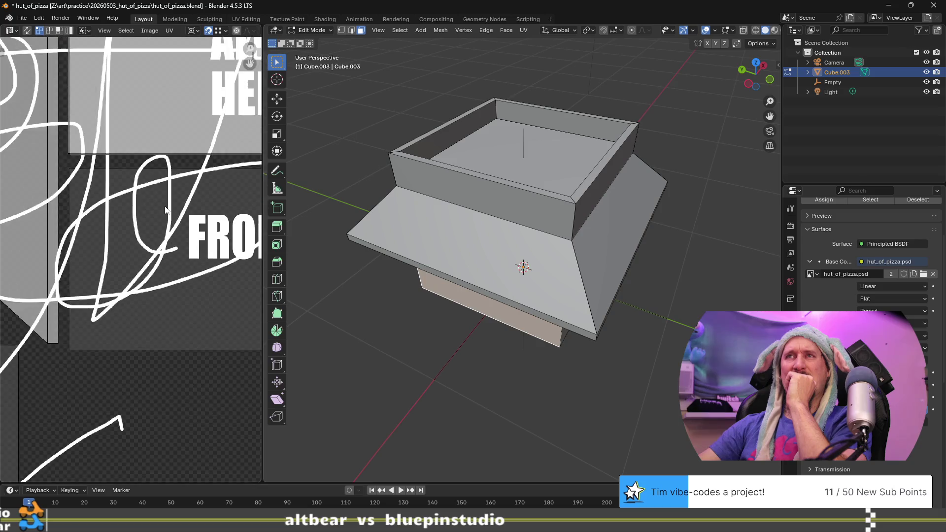
{"action": "scroll", "coordinate": [165, 207], "scroll_direction": "down", "scroll_amount": 5}
{"action": "scroll", "coordinate": [157, 217], "scroll_direction": "up", "scroll_amount": 2}
{"action": "scroll", "coordinate": [155, 226], "scroll_direction": "down", "scroll_amount": 1}
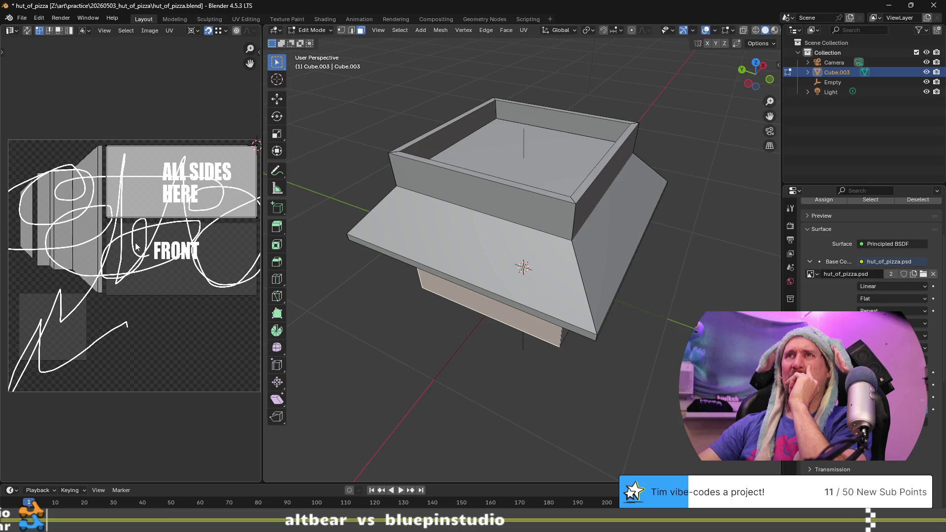
{"action": "mouse_move", "coordinate": [536, 286]}
{"action": "middle_mouse_down"}
{"action": "mouse_move", "coordinate": [523, 270]}
{"action": "mouse_move", "coordinate": [675, 226]}
{"action": "mouse_move", "coordinate": [562, 242]}
{"action": "mouse_move", "coordinate": [540, 256]}
{"action": "middle_mouse_up"}
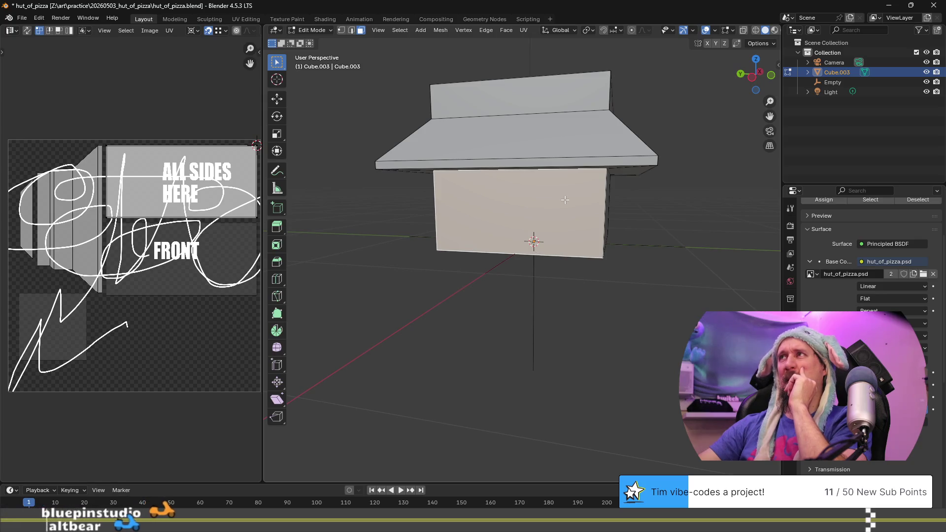
Switch the viewport to textured preview shading and select only the FRONT wall face
{"action": "key", "text": "z"}
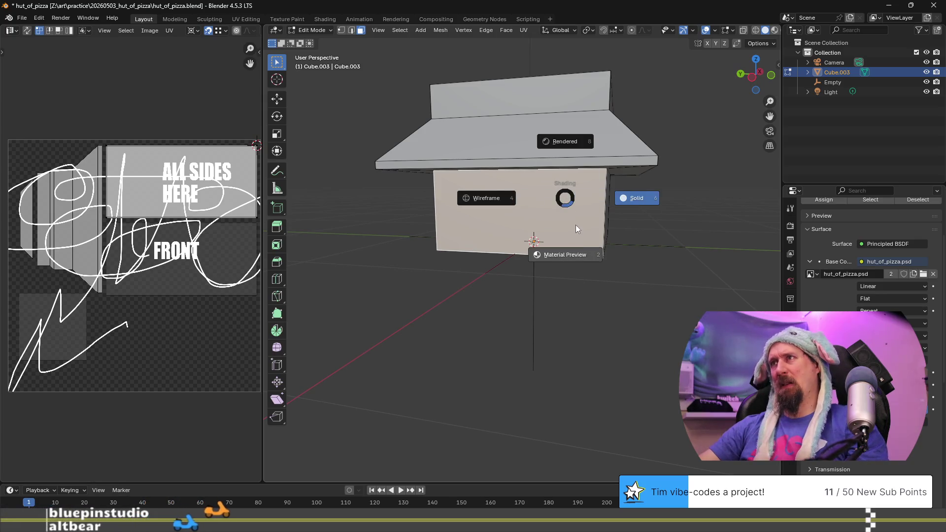
{"action": "left_click", "coordinate": [578, 256]}
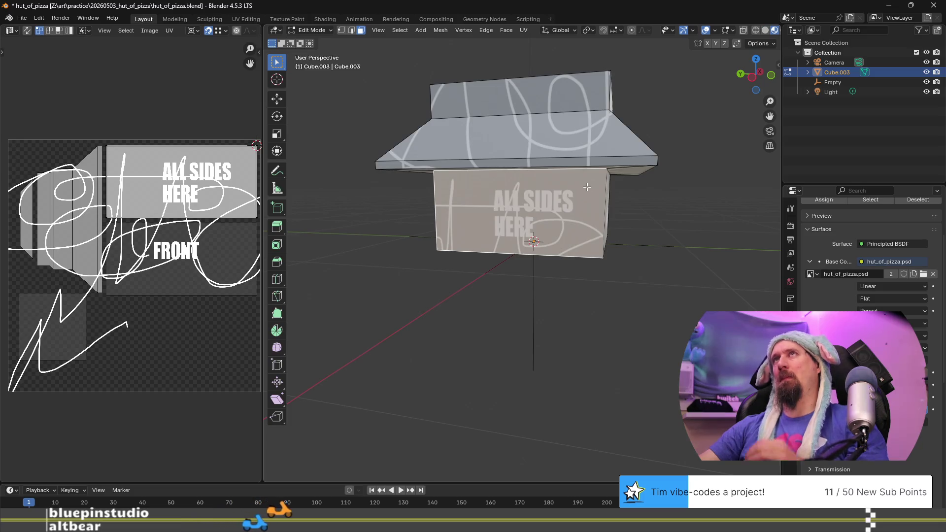
{"action": "middle_click_drag", "start_coordinate": [609, 170], "coordinate": [506, 183]}
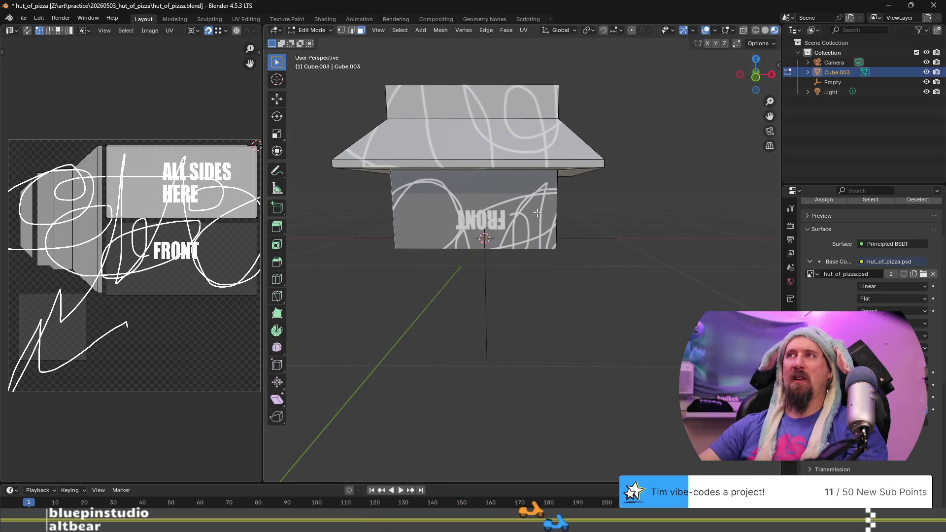
{"action": "key", "text": "a"}
{"action": "key", "text": "alt+a"}
{"action": "middle_click_drag", "start_coordinate": [486, 186], "coordinate": [555, 189], "text": "shift"}
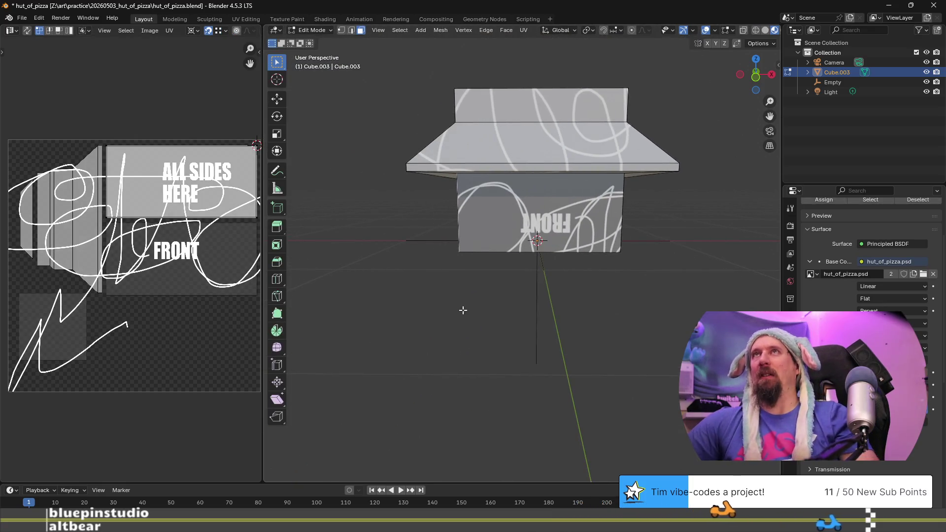
{"action": "key", "text": "a"}
{"action": "left_click", "coordinate": [528, 202]}
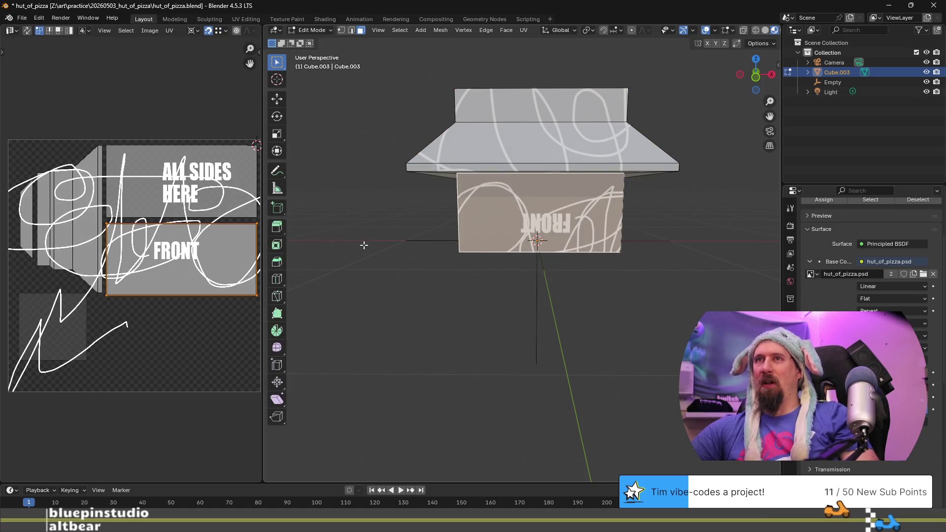
Rotate the FRONT UV island 180° around the Median Point pivot
{"action": "key", "text": "r"}
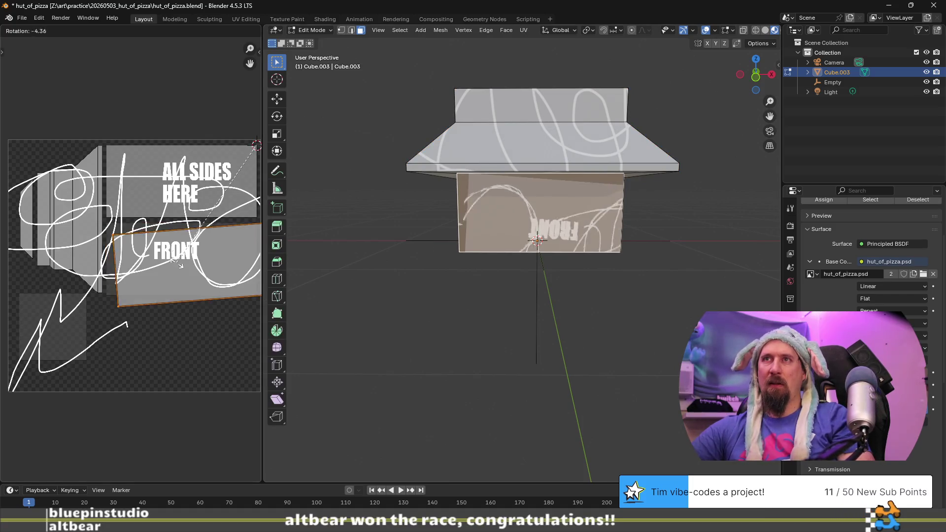
{"action": "key", "text": "Escape"}
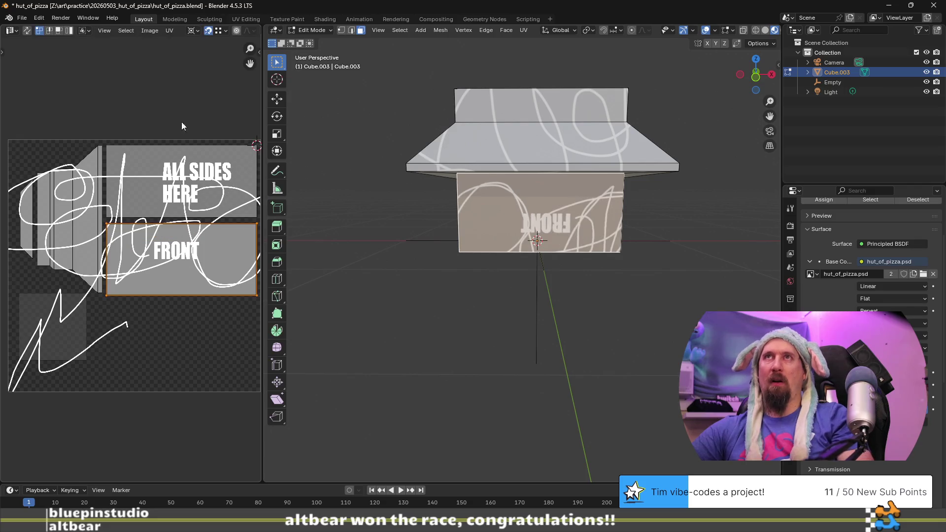
{"action": "left_click", "coordinate": [192, 30]}
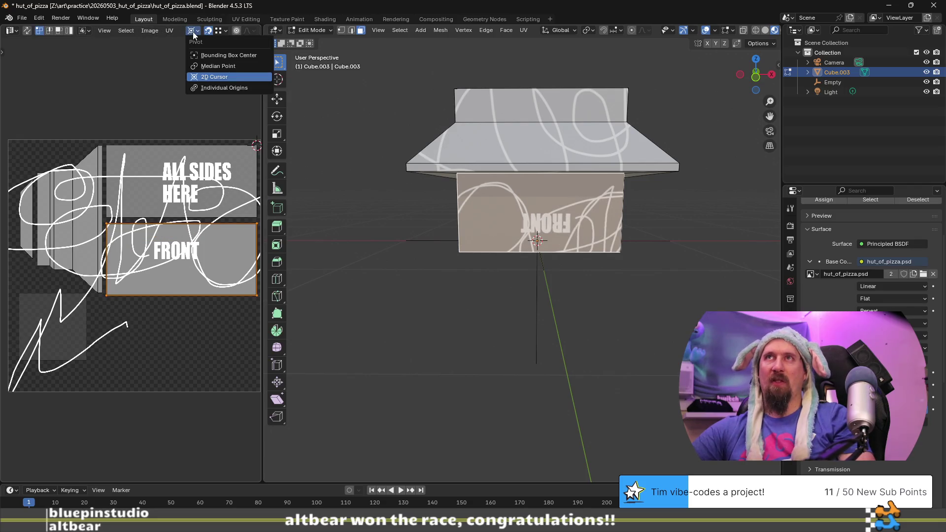
{"action": "left_click", "coordinate": [237, 65]}
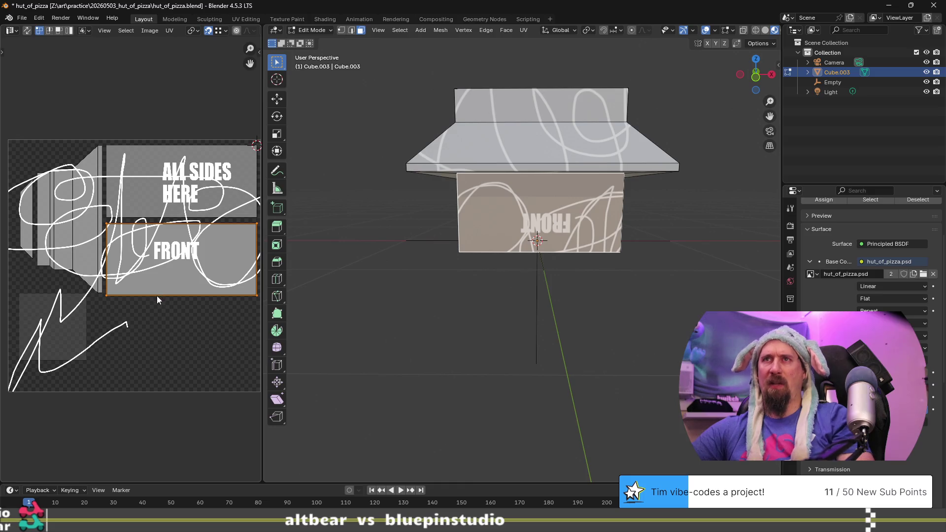
{"action": "key", "text": "r"}
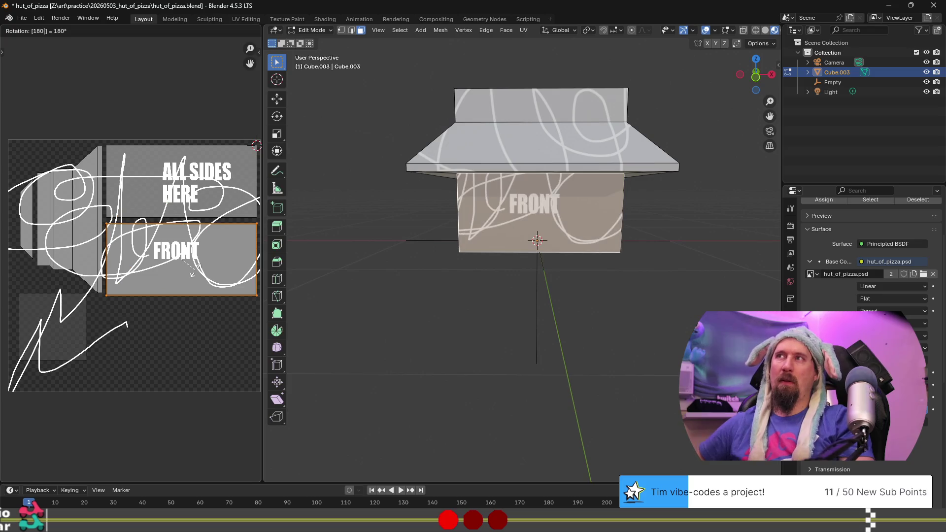
{"action": "left_click", "coordinate": [195, 271]}
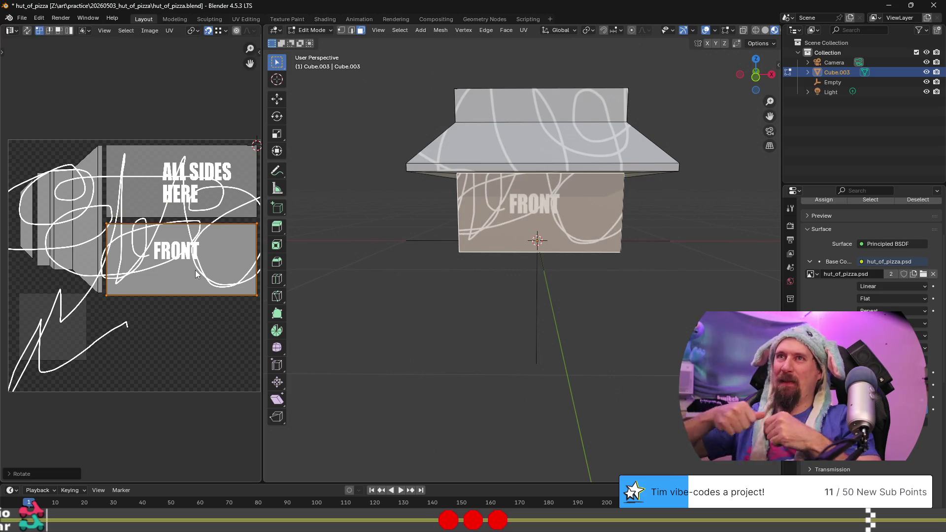
Orbit around the hut to check the FRONT and ALL SIDES HERE labels on its walls
{"action": "mouse_move", "coordinate": [383, 266]}
{"action": "middle_mouse_down"}
{"action": "mouse_move", "coordinate": [422, 232]}
{"action": "mouse_move", "coordinate": [477, 214]}
{"action": "mouse_move", "coordinate": [422, 202]}
{"action": "mouse_move", "coordinate": [415, 226]}
{"action": "mouse_move", "coordinate": [434, 276]}
{"action": "mouse_move", "coordinate": [501, 211]}
{"action": "middle_mouse_up"}
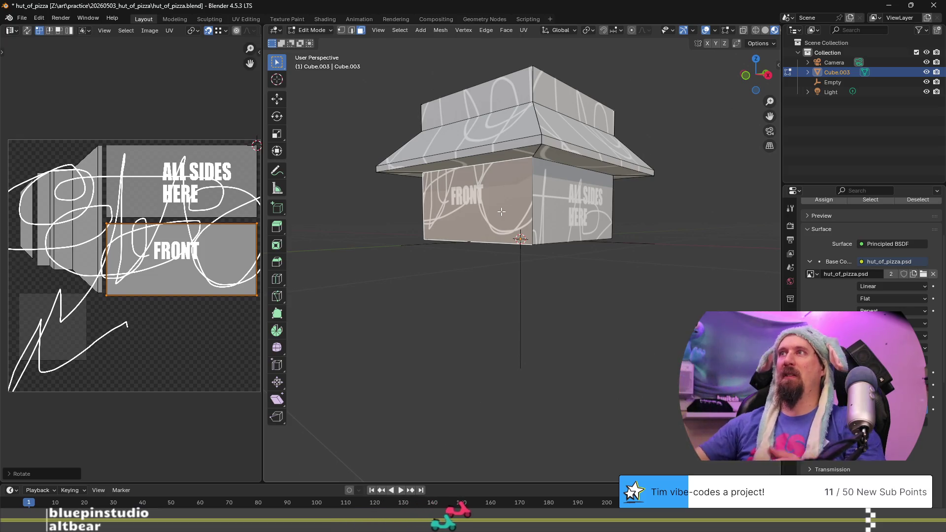
{"action": "mouse_move", "coordinate": [452, 222]}
{"action": "middle_mouse_down"}
{"action": "mouse_move", "coordinate": [470, 254]}
{"action": "mouse_move", "coordinate": [626, 262]}
{"action": "mouse_move", "coordinate": [458, 262]}
{"action": "mouse_move", "coordinate": [535, 236]}
{"action": "middle_mouse_up"}
{"action": "scroll", "coordinate": [456, 228], "scroll_direction": "up", "scroll_amount": 5}
{"action": "scroll", "coordinate": [535, 236], "scroll_direction": "down", "scroll_amount": 5}
{"action": "mouse_move", "coordinate": [628, 219]}
{"action": "middle_mouse_down"}
{"action": "mouse_move", "coordinate": [587, 261]}
{"action": "mouse_move", "coordinate": [567, 231]}
{"action": "mouse_move", "coordinate": [565, 257]}
{"action": "middle_mouse_up"}
{"action": "middle_click_drag", "start_coordinate": [599, 209], "coordinate": [593, 237]}
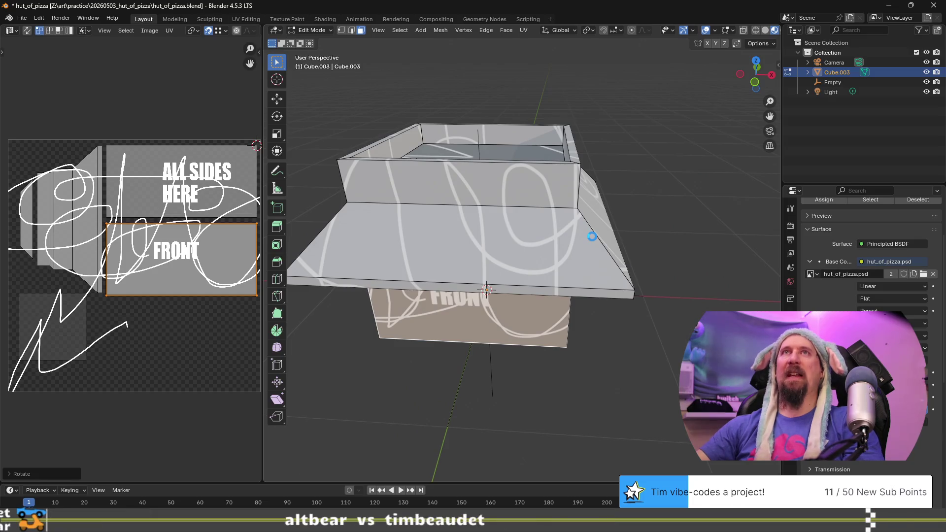
{"action": "key", "text": "alt+Tab"}
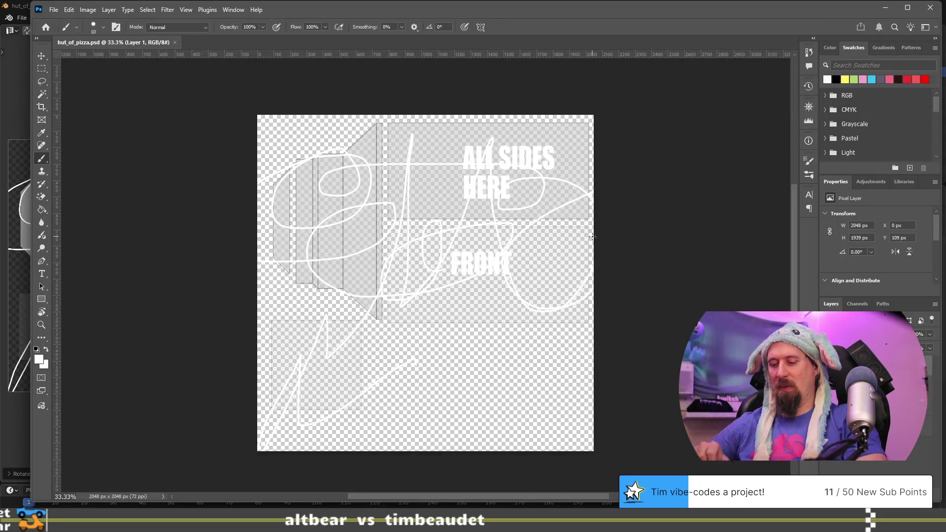
Open a new File Explorer window and go to the Z: development share
{"action": "key", "text": "super+e"}
{"action": "mouse_move", "coordinate": [515, 11]}
{"action": "left_mouse_down"}
{"action": "mouse_move", "coordinate": [231, 40]}
{"action": "mouse_move", "coordinate": [235, 22]}
{"action": "left_mouse_up"}
{"action": "left_click", "coordinate": [201, 47]}
{"action": "type", "text": "C"}
{"action": "key", "text": "BackSpace"}
{"action": "type", "text": "z:"}
{"action": "key", "text": "Return"}
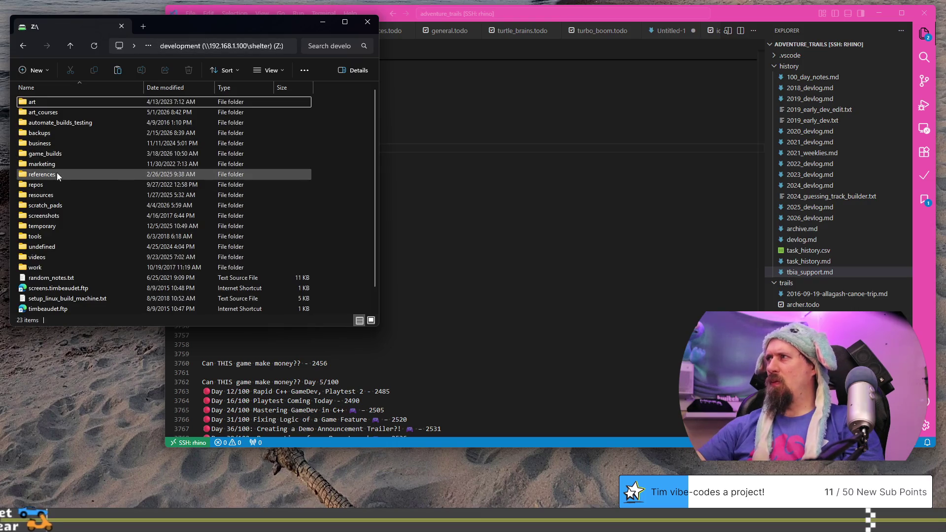
Browse the resources subfolders art and rendering, then return to the Z: root and open art
{"action": "left_click", "coordinate": [57, 194]}
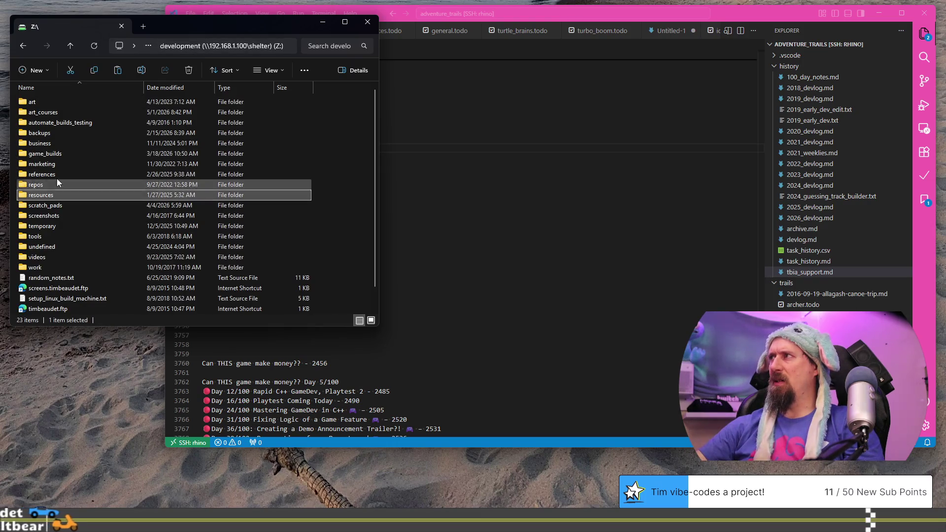
{"action": "double_click", "coordinate": [51, 194]}
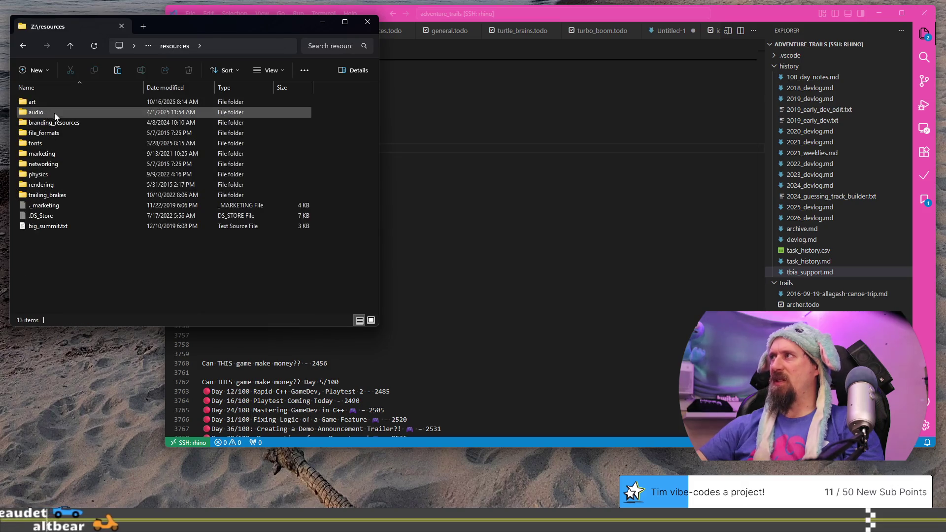
{"action": "left_click", "coordinate": [54, 123]}
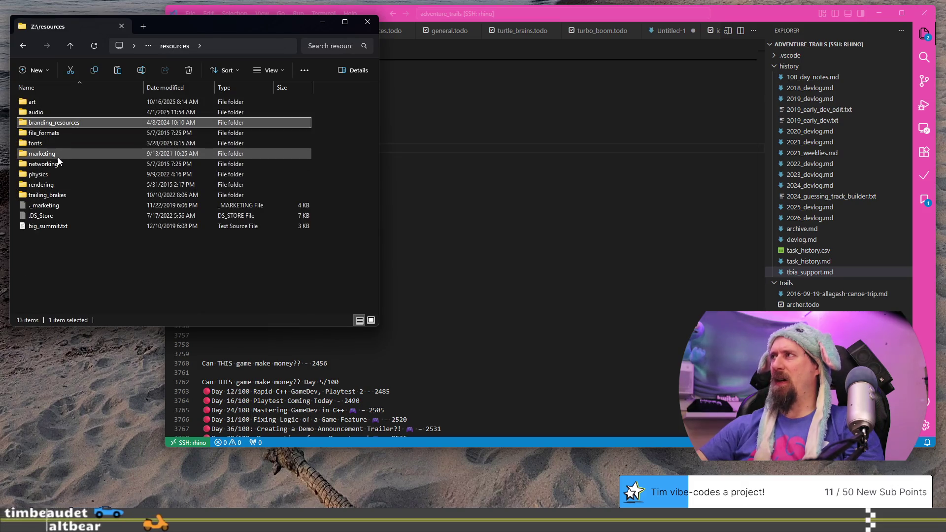
{"action": "double_click", "coordinate": [58, 103]}
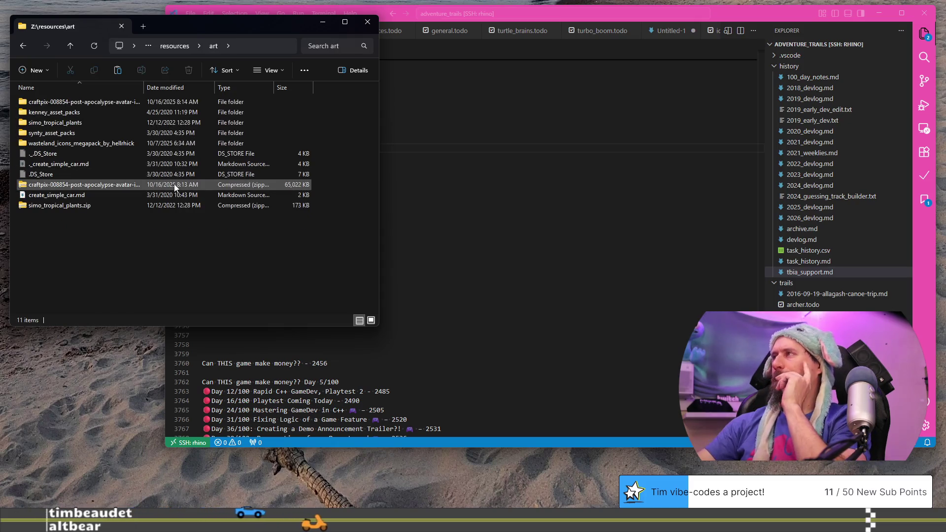
{"action": "left_click", "coordinate": [167, 49]}
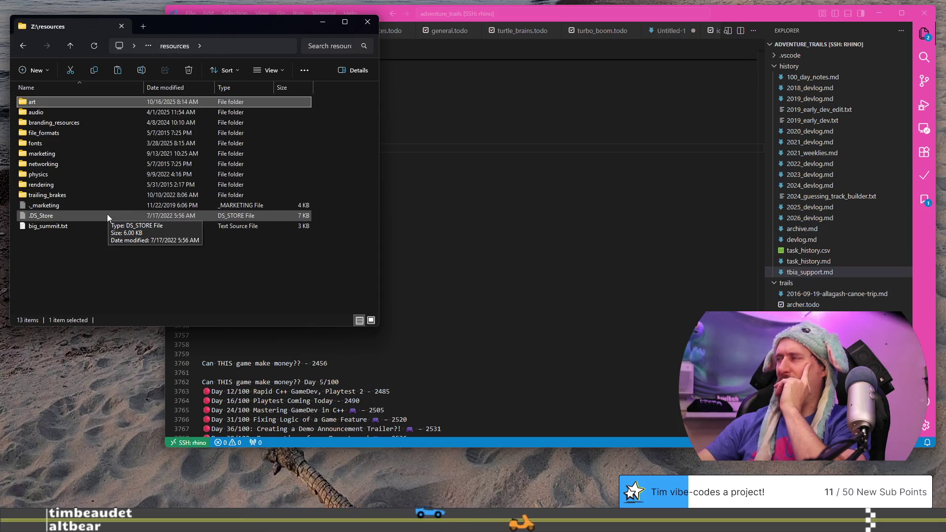
{"action": "double_click", "coordinate": [70, 185]}
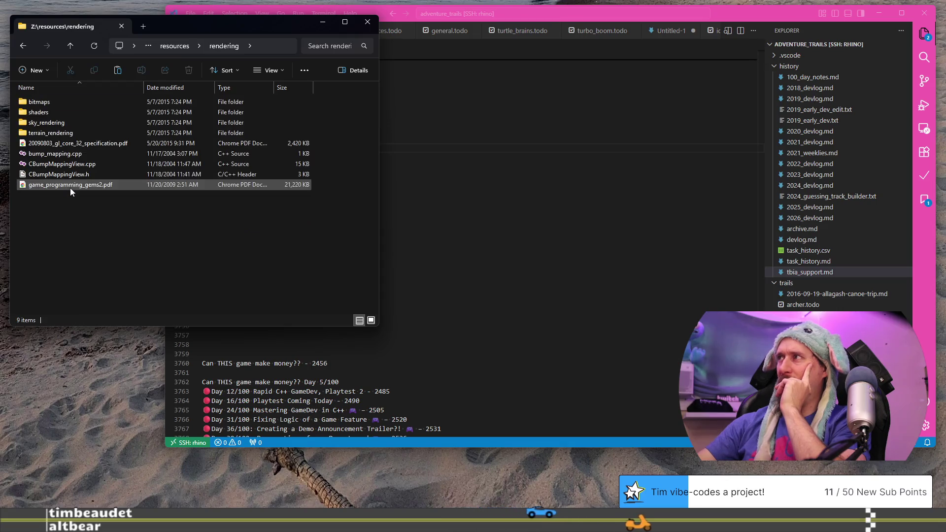
{"action": "left_click", "coordinate": [176, 46]}
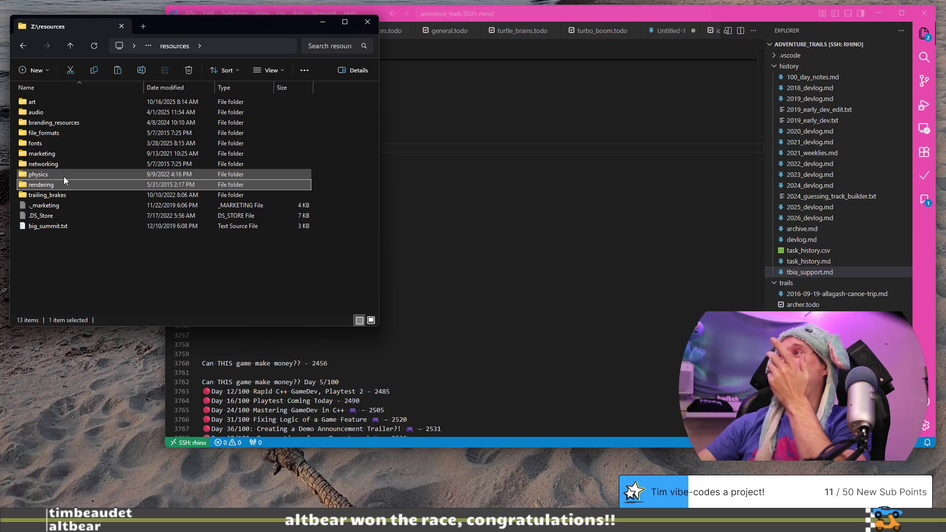
{"action": "mouse_move", "coordinate": [68, 166]}
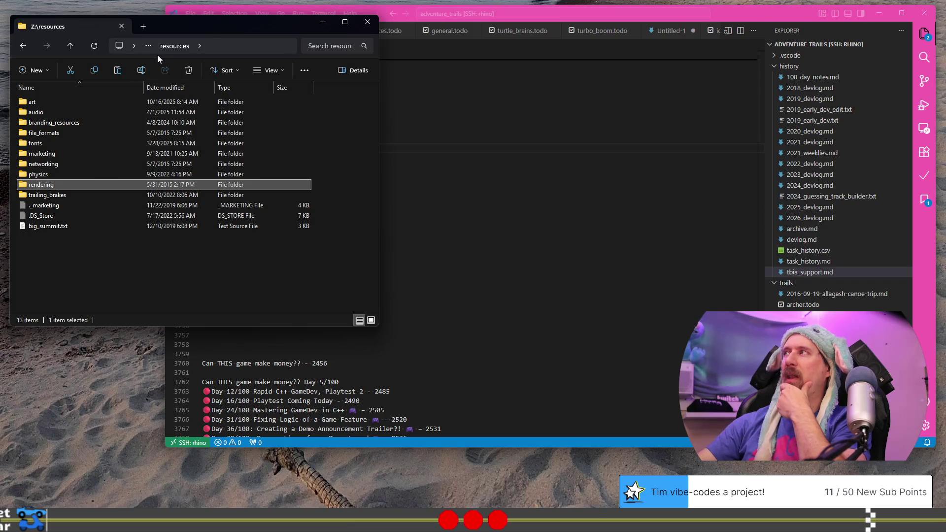
{"action": "left_click", "coordinate": [70, 44]}
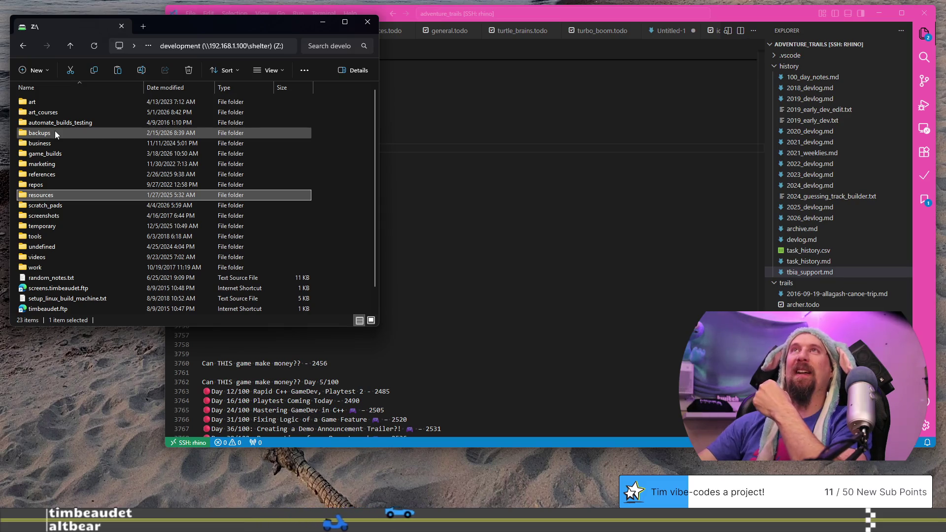
{"action": "mouse_move", "coordinate": [54, 130]}
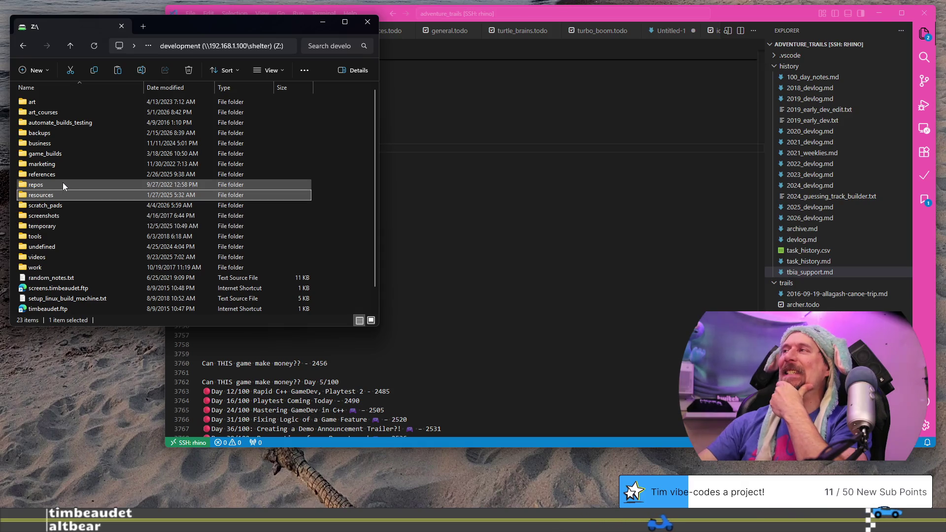
{"action": "mouse_move", "coordinate": [63, 184]}
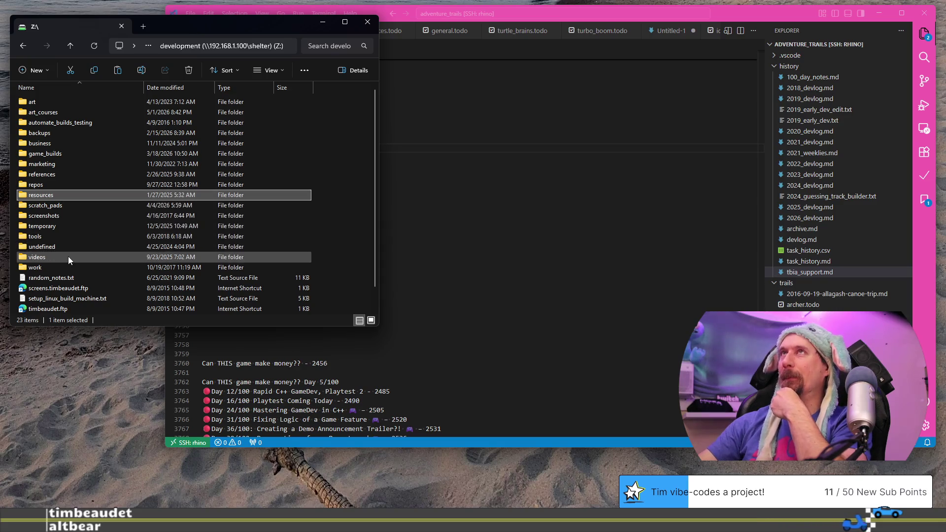
{"action": "mouse_move", "coordinate": [68, 256]}
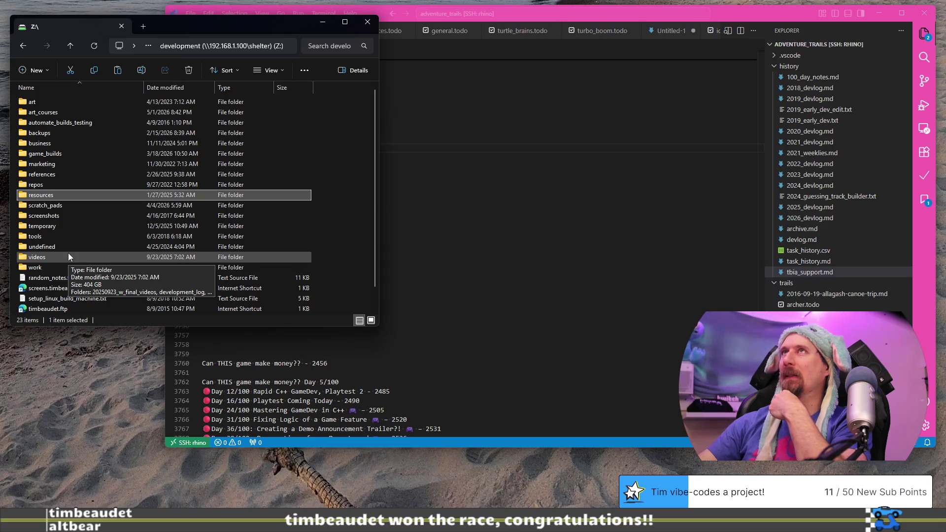
{"action": "double_click", "coordinate": [55, 102]}
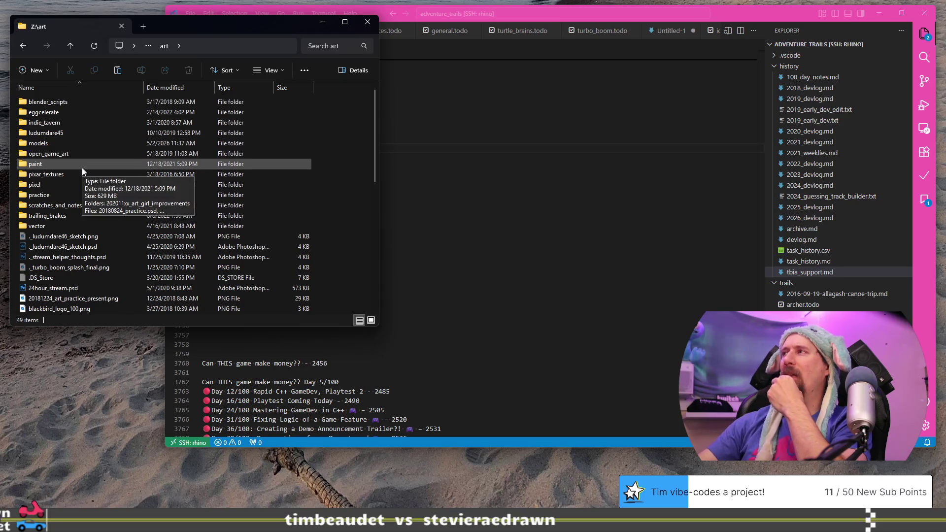
Find Red_dutch_pxr128.tif in pixar_textures > brick and drag it onto the Photoshop canvas
{"action": "double_click", "coordinate": [60, 175]}
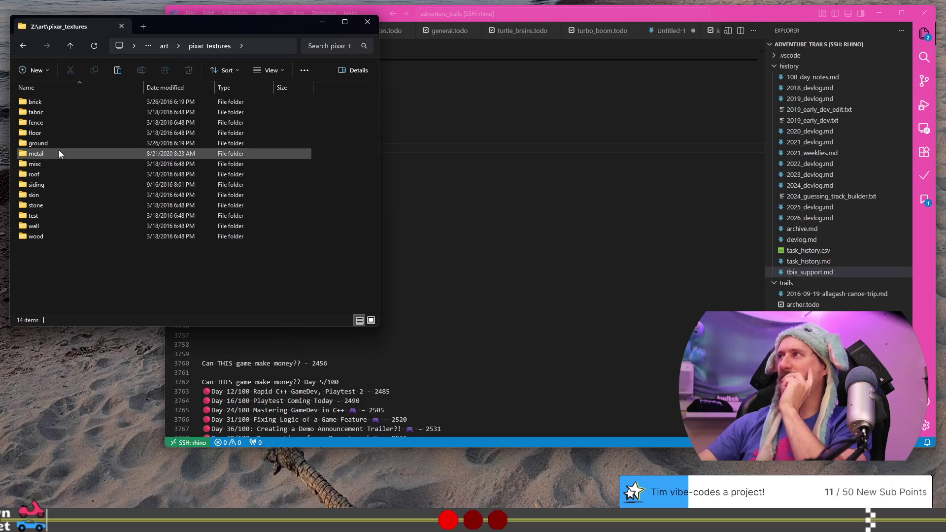
{"action": "double_click", "coordinate": [52, 99]}
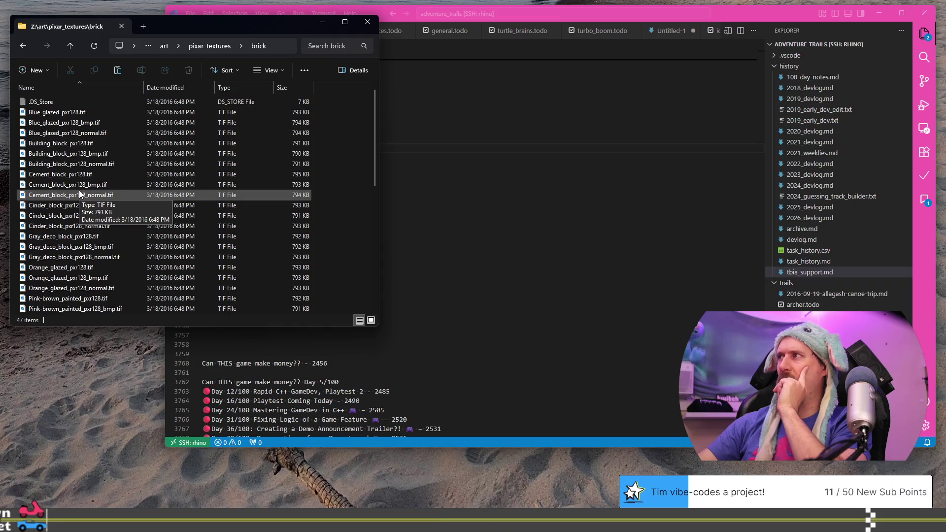
{"action": "scroll", "coordinate": [79, 194], "scroll_direction": "down", "scroll_amount": 4}
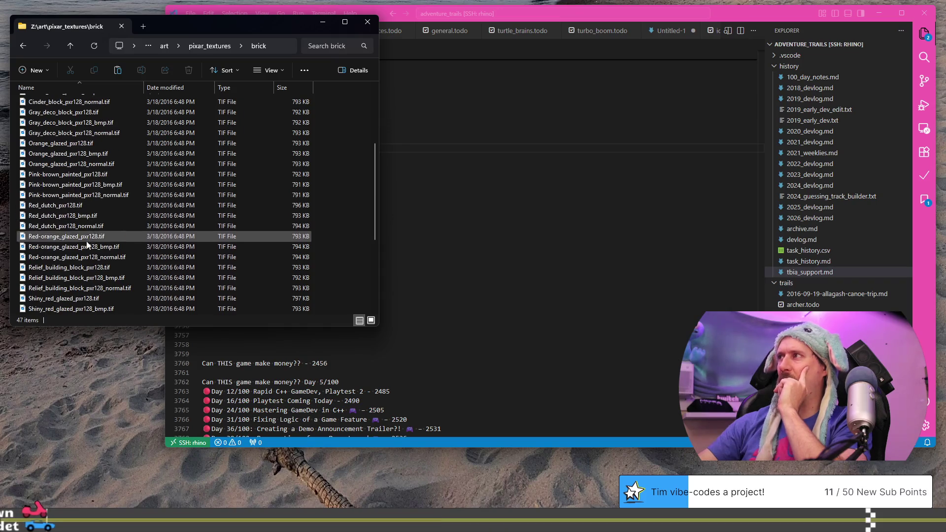
{"action": "double_click", "coordinate": [56, 216]}
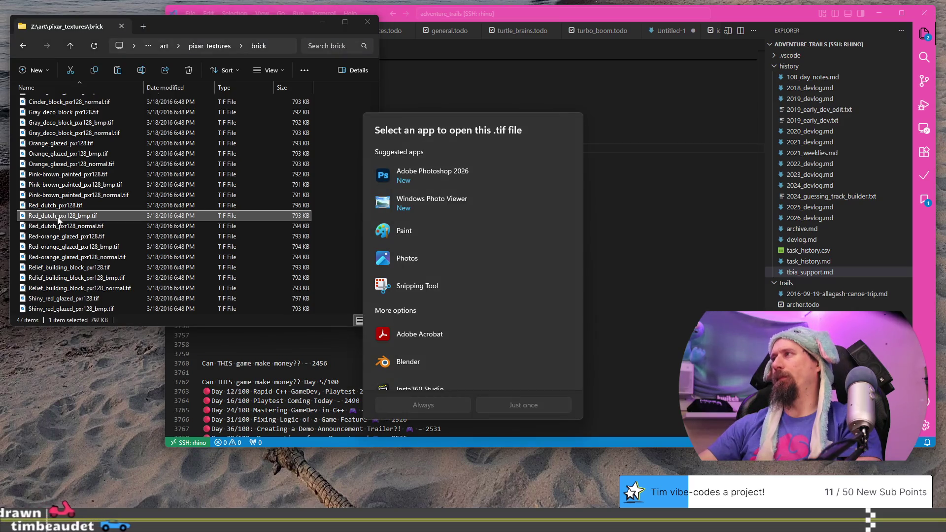
{"action": "key", "text": "Escape"}
{"action": "left_click", "coordinate": [58, 206]}
{"action": "left_click_drag", "start_coordinate": [58, 210], "coordinate": [334, 286]}
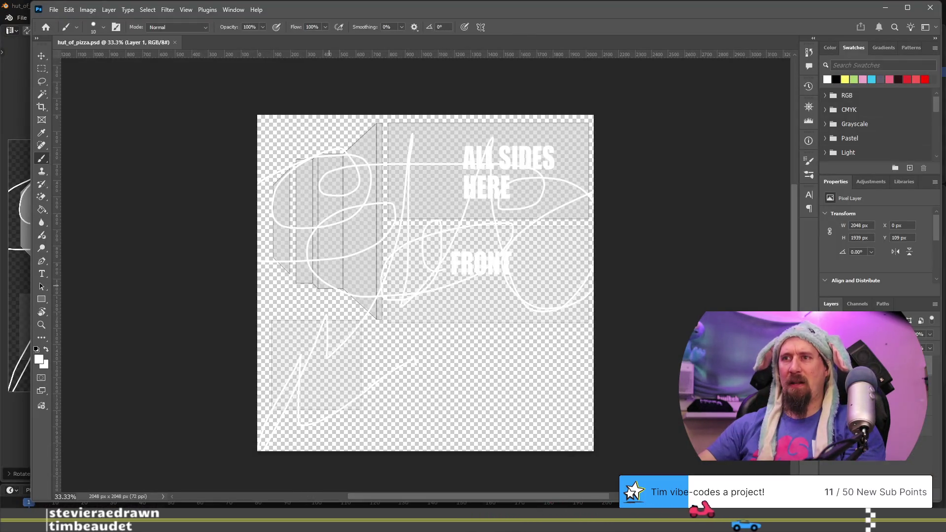
{"action": "mouse_move", "coordinate": [433, 274]}
{"action": "left_mouse_down"}
{"action": "mouse_move", "coordinate": [426, 283]}
{"action": "mouse_move", "coordinate": [502, 348]}
{"action": "mouse_move", "coordinate": [491, 344]}
{"action": "left_mouse_up"}
Shift the placed red brick image slightly right and commit it as a smart object
{"action": "mouse_move", "coordinate": [455, 304]}
{"action": "left_mouse_down"}
{"action": "mouse_move", "coordinate": [500, 299]}
{"action": "mouse_move", "coordinate": [477, 299]}
{"action": "left_mouse_up"}
{"action": "scroll", "coordinate": [464, 302], "scroll_direction": "up", "scroll_amount": 3, "text": "alt"}
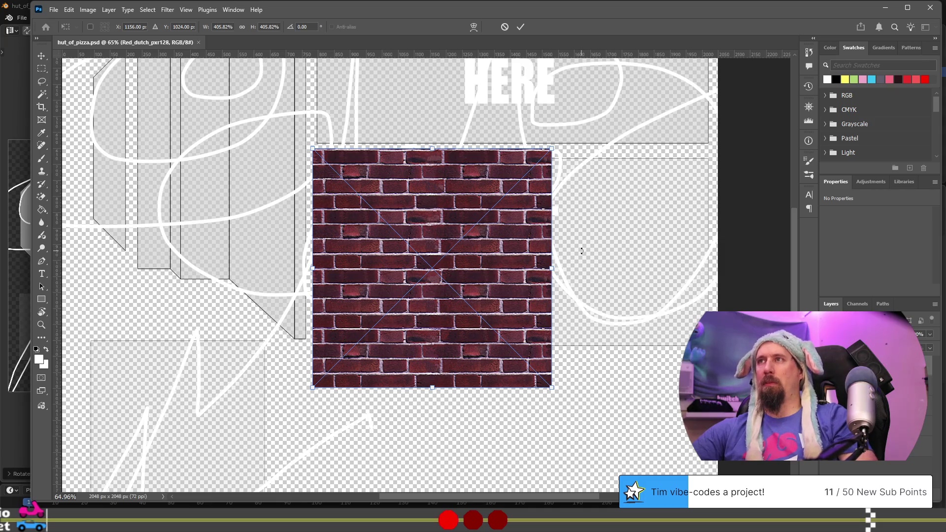
{"action": "key", "text": "Return"}
{"action": "key", "text": "b"}
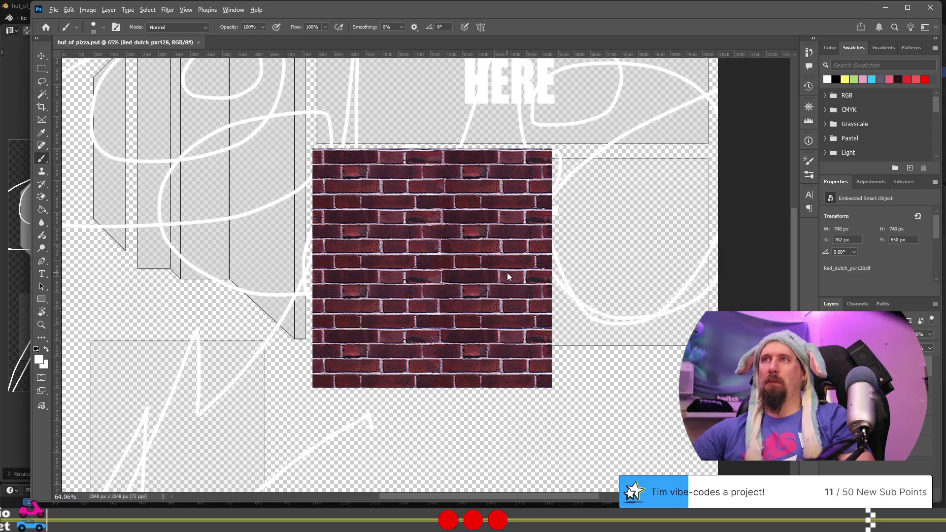
Back in Blender, orbit to a near-front and then top-down view of the hut
{"action": "key", "text": "alt+Tab"}
{"action": "key", "text": "alt+Tab"}
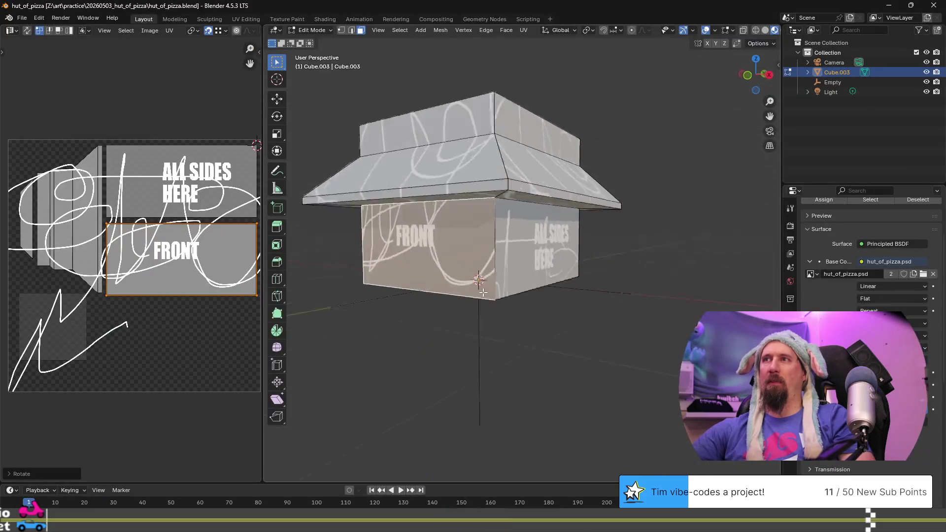
{"action": "mouse_move", "coordinate": [483, 292]}
{"action": "middle_mouse_down"}
{"action": "mouse_move", "coordinate": [394, 279]}
{"action": "mouse_move", "coordinate": [610, 282]}
{"action": "mouse_move", "coordinate": [627, 253]}
{"action": "mouse_move", "coordinate": [562, 227]}
{"action": "middle_mouse_up"}
{"action": "middle_click_drag", "start_coordinate": [571, 208], "coordinate": [495, 217]}
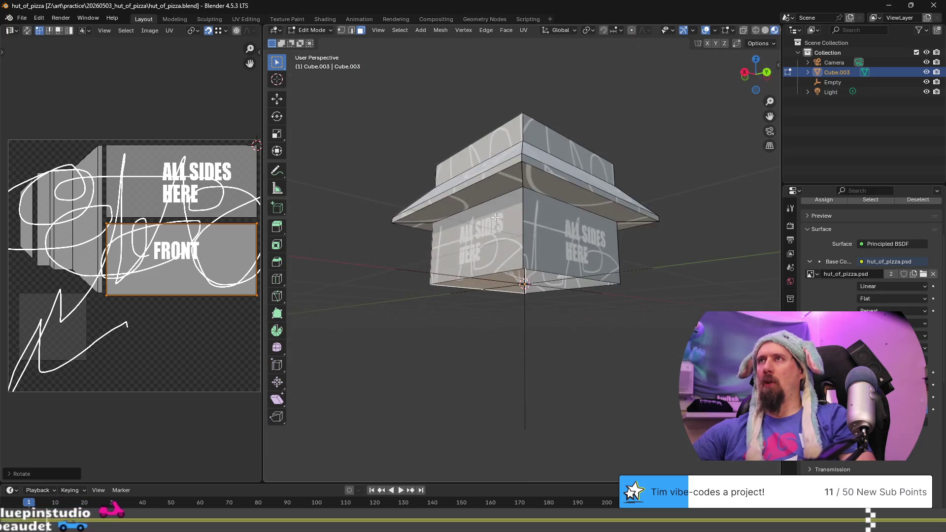
Reload the PSD texture with Alt+R and view the hut from the front to check the brick
{"action": "key", "text": "alt+Tab"}
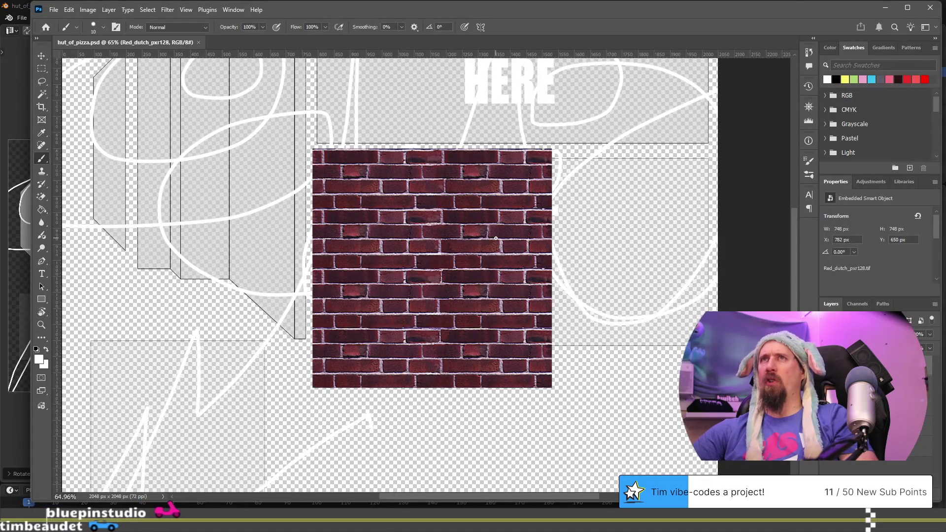
{"action": "key", "text": "alt+Tab"}
{"action": "mouse_move", "coordinate": [495, 241]}
{"action": "middle_mouse_down"}
{"action": "mouse_move", "coordinate": [445, 256]}
{"action": "mouse_move", "coordinate": [612, 249]}
{"action": "middle_mouse_up"}
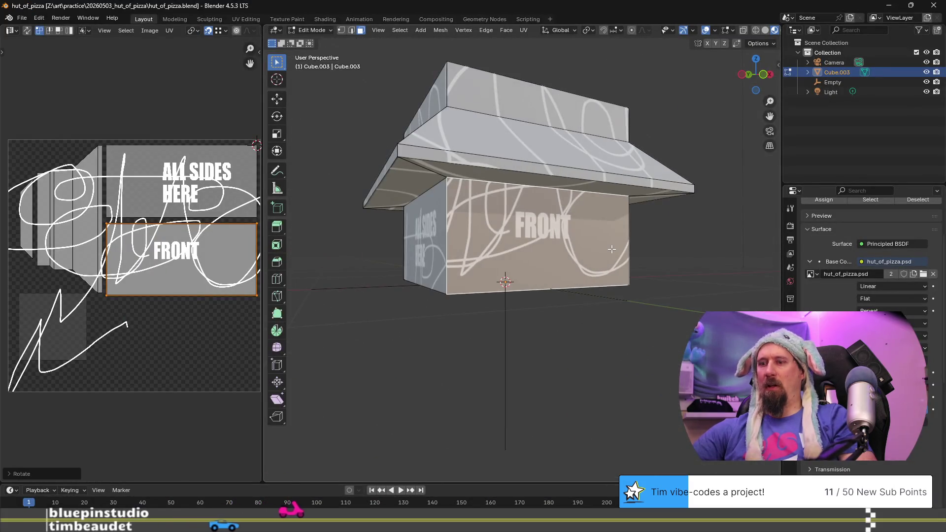
{"action": "mouse_move", "coordinate": [536, 263]}
{"action": "middle_mouse_down"}
{"action": "mouse_move", "coordinate": [587, 266]}
{"action": "mouse_move", "coordinate": [537, 258]}
{"action": "middle_mouse_up"}
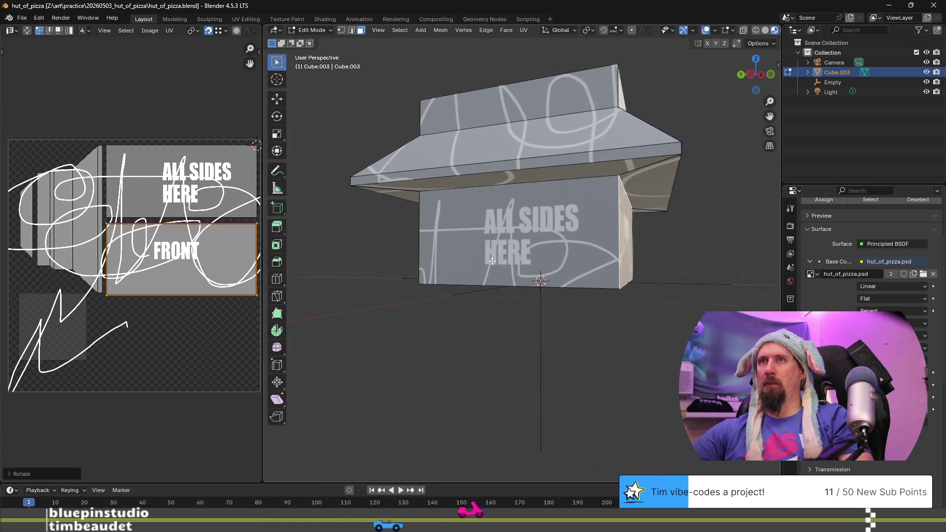
{"action": "left_click", "coordinate": [537, 257]}
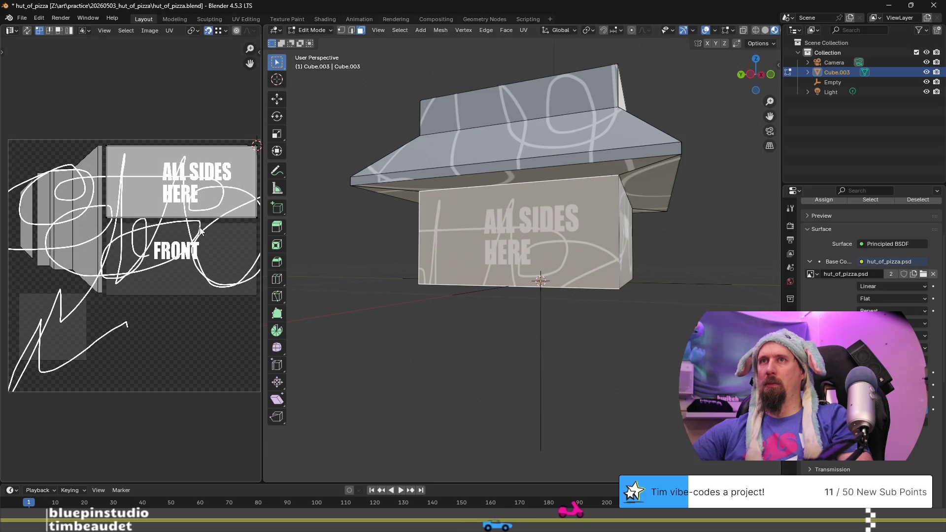
{"action": "key", "text": "alt+r"}
{"action": "middle_click_drag", "start_coordinate": [523, 237], "coordinate": [551, 240]}
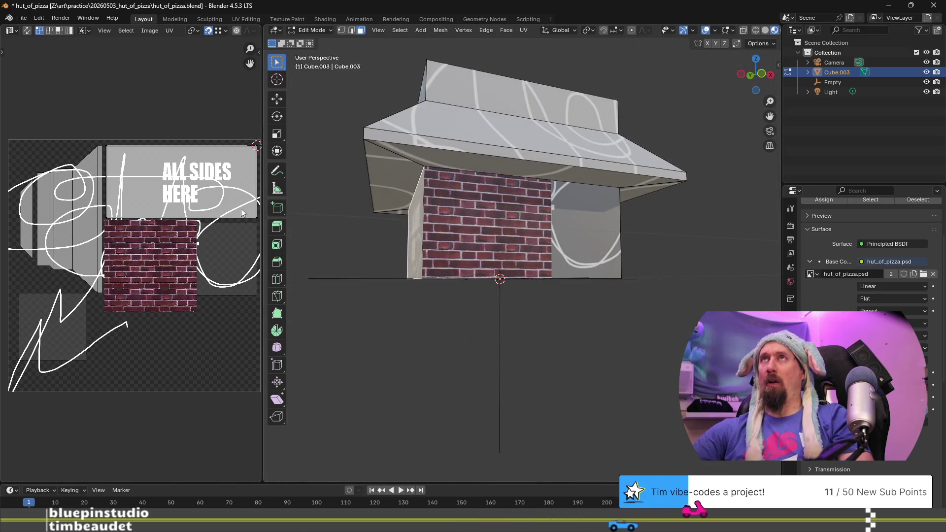
{"action": "key", "text": "KP_1"}
{"action": "key", "text": "KP_8"}
{"action": "key", "text": "KP_8"}
{"action": "key", "text": "KP_8"}
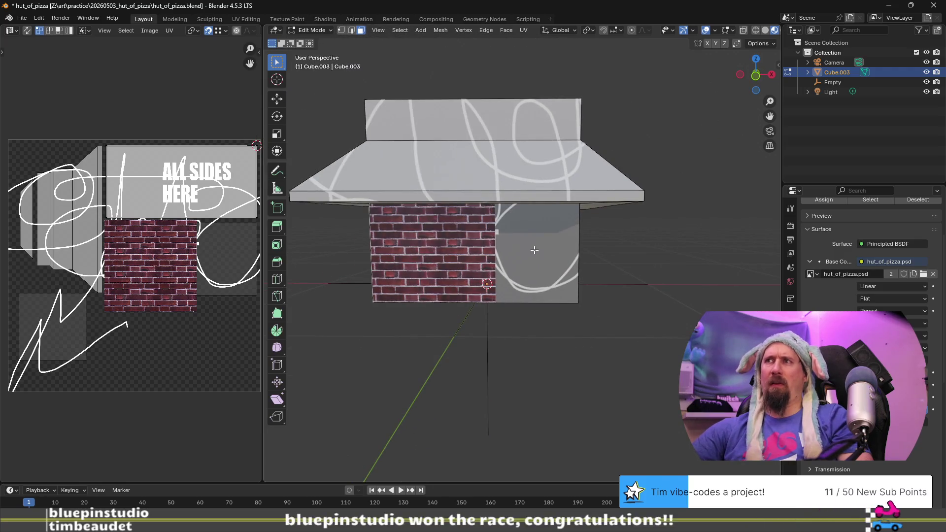
{"action": "key", "text": "alt+Tab"}
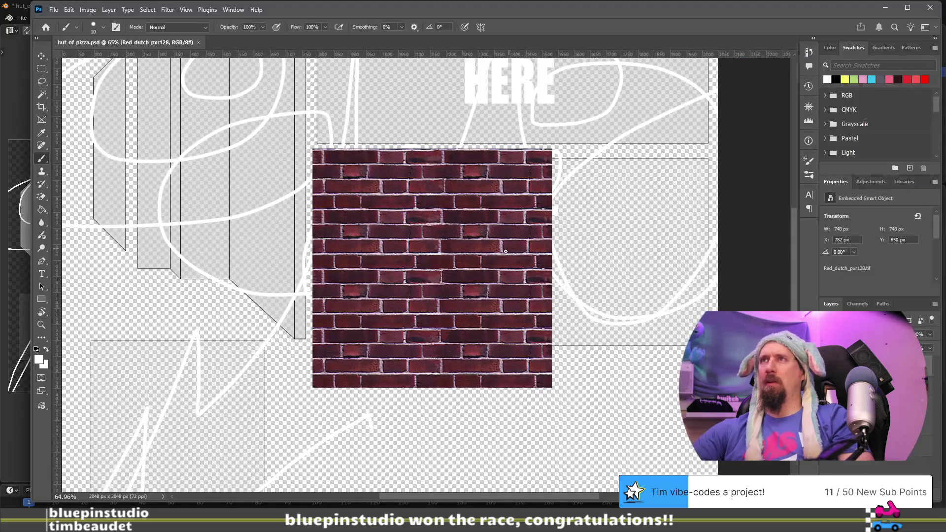
Scale the brick smart object down, move it onto the FRONT area, and save
{"action": "key", "text": "Tab"}
{"action": "key", "text": "Tab"}
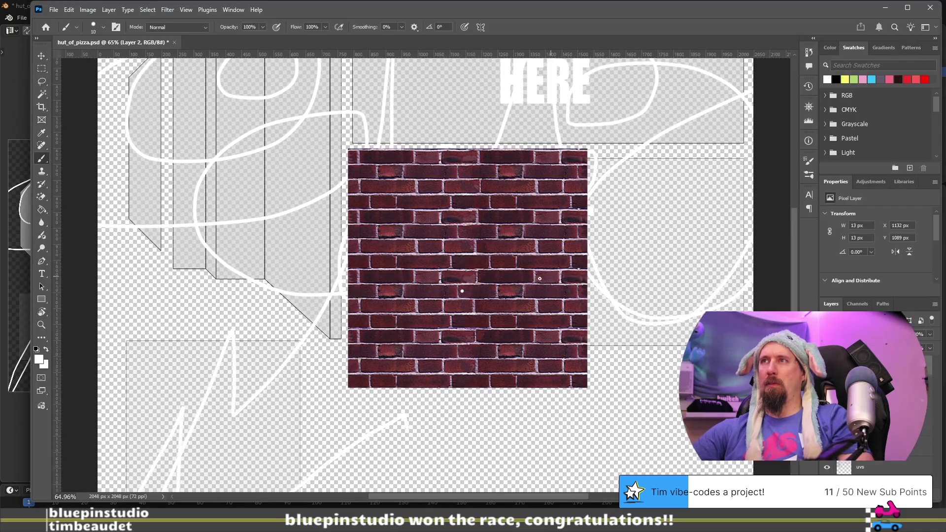
{"action": "key", "text": "Tab"}
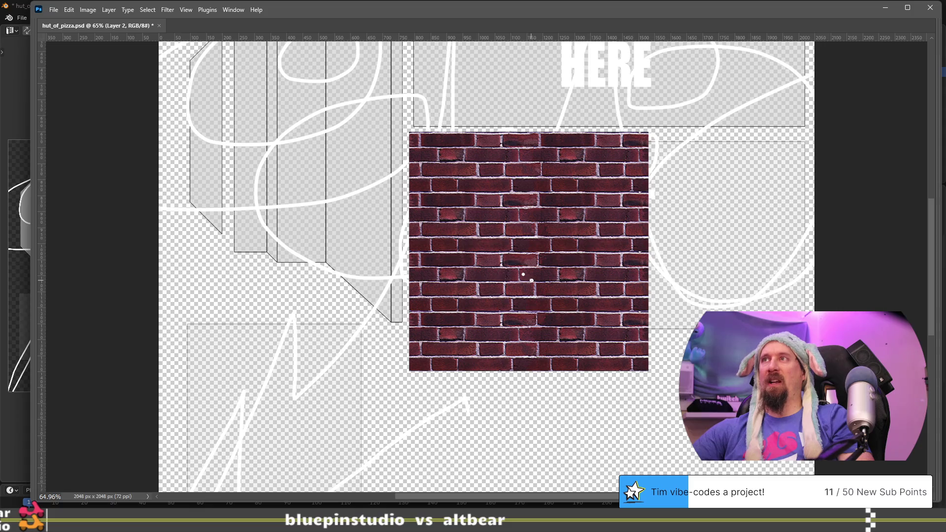
{"action": "key", "text": "Tab"}
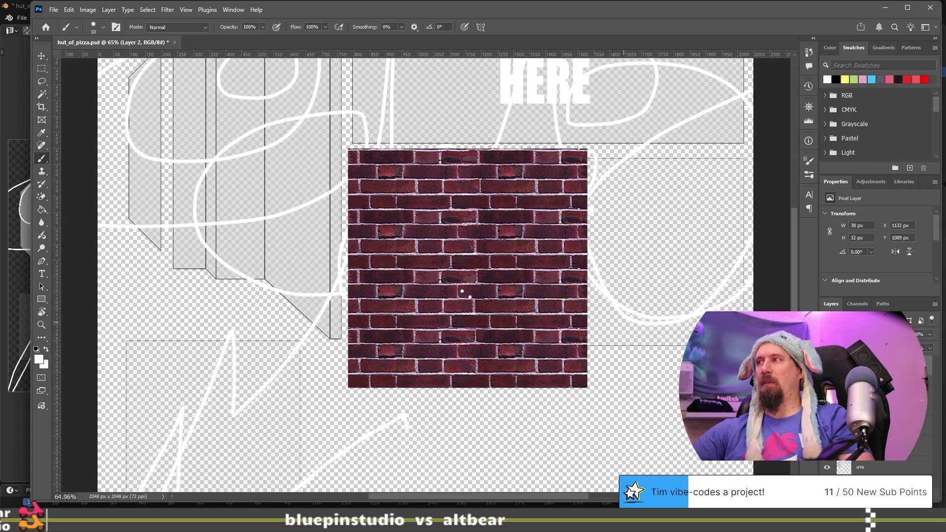
{"action": "key", "text": "alt+["}
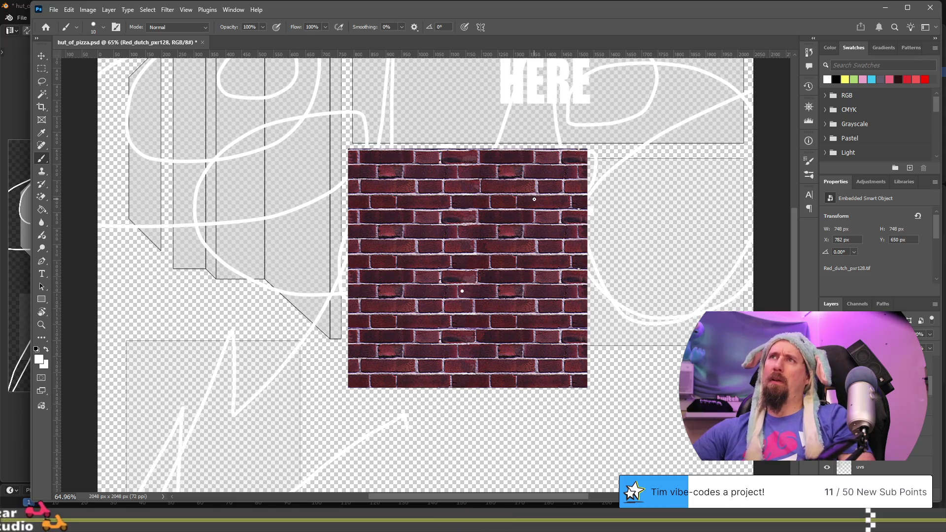
{"action": "key", "text": "ctrl+t"}
{"action": "mouse_move", "coordinate": [587, 150]}
{"action": "left_mouse_down"}
{"action": "mouse_move", "coordinate": [530, 214]}
{"action": "mouse_move", "coordinate": [539, 207]}
{"action": "mouse_move", "coordinate": [530, 252]}
{"action": "mouse_move", "coordinate": [528, 237]}
{"action": "left_mouse_up"}
{"action": "left_click_drag", "start_coordinate": [503, 289], "coordinate": [506, 234]}
{"action": "left_click_drag", "start_coordinate": [519, 186], "coordinate": [491, 212]}
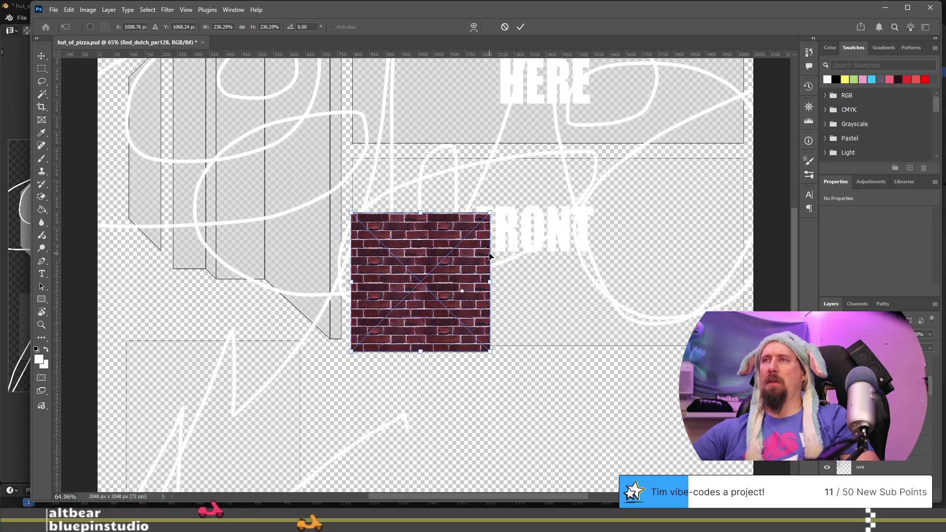
{"action": "key", "text": "Return"}
{"action": "key", "text": "b"}
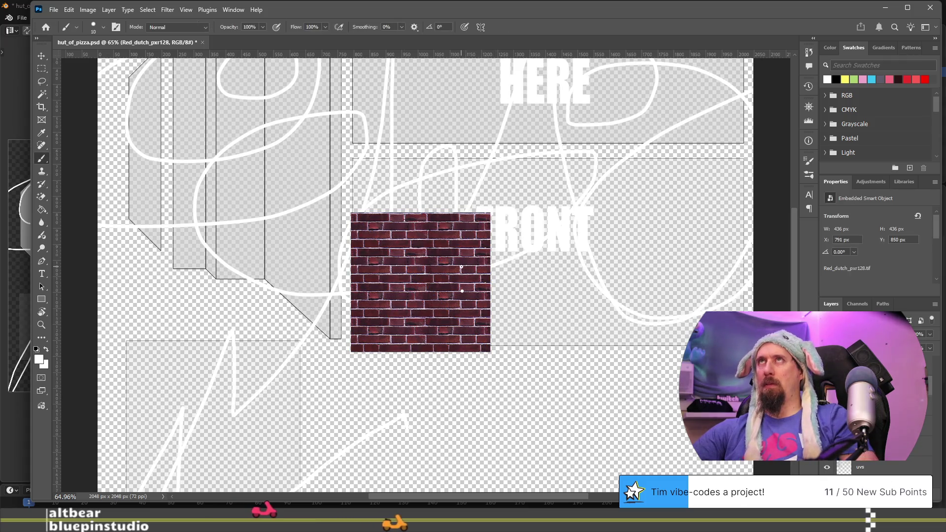
{"action": "key", "text": "ctrl+s"}
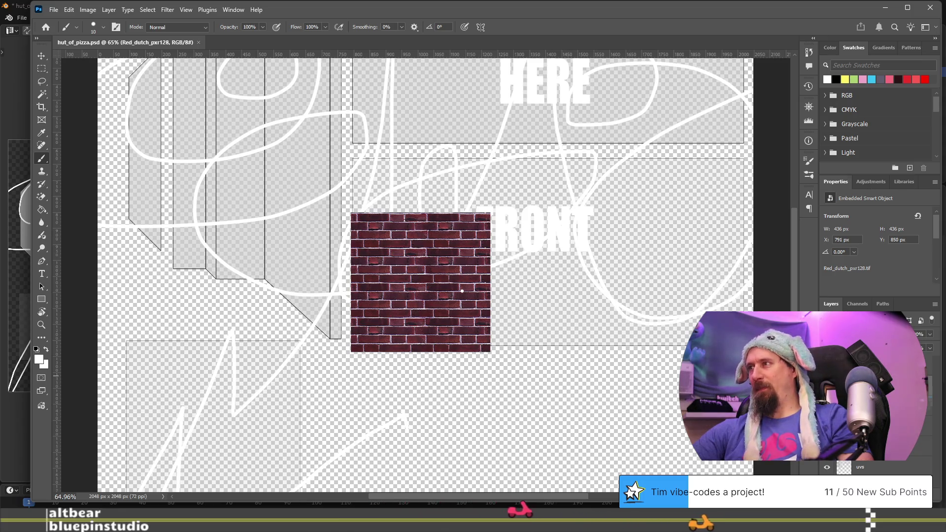
Raise the UV lines above the brick layer, save, and reload the texture in Blender to check
{"action": "key", "text": "ctrl+["}
{"action": "key", "text": "ctrl+s"}
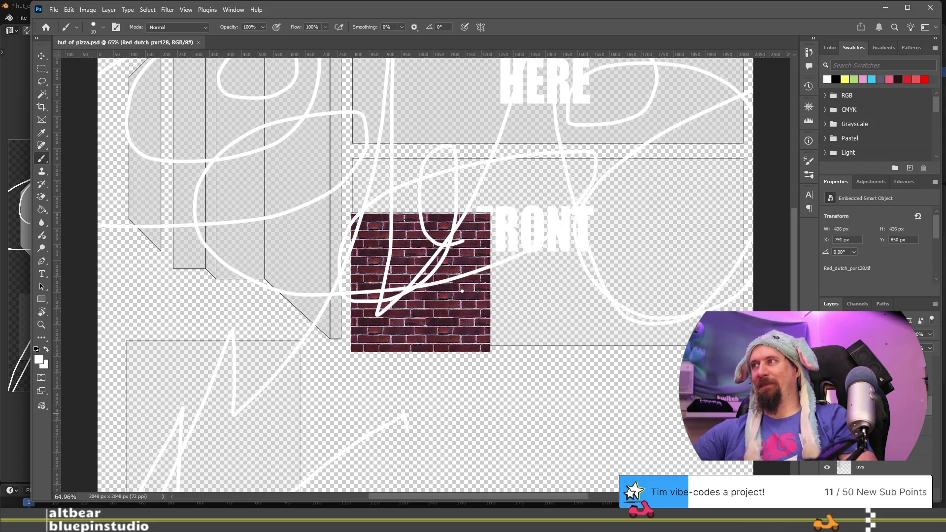
{"action": "key", "text": "alt+Tab"}
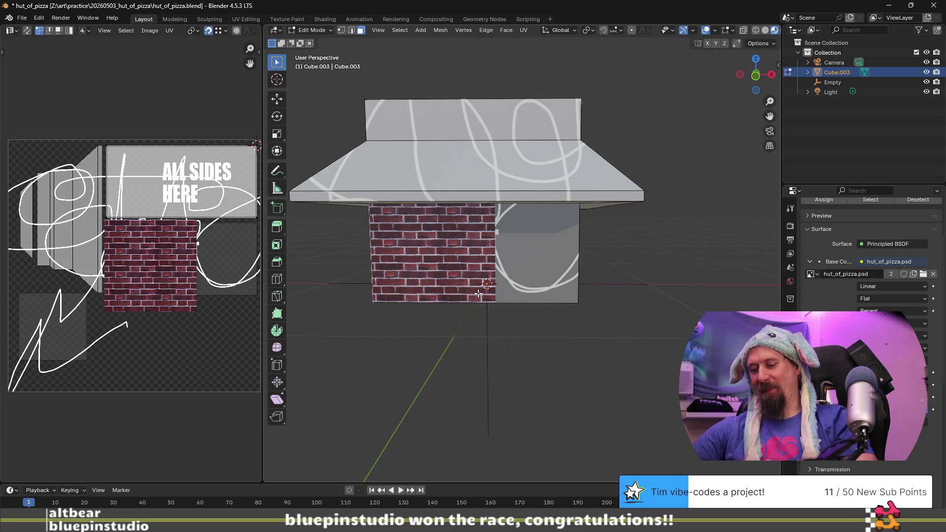
{"action": "key", "text": "alt+r"}
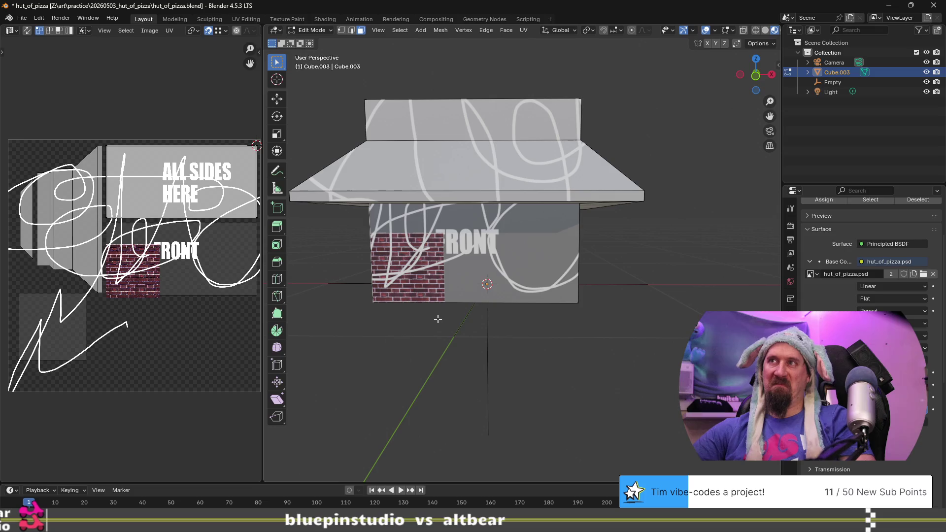
{"action": "key", "text": "alt+Tab"}
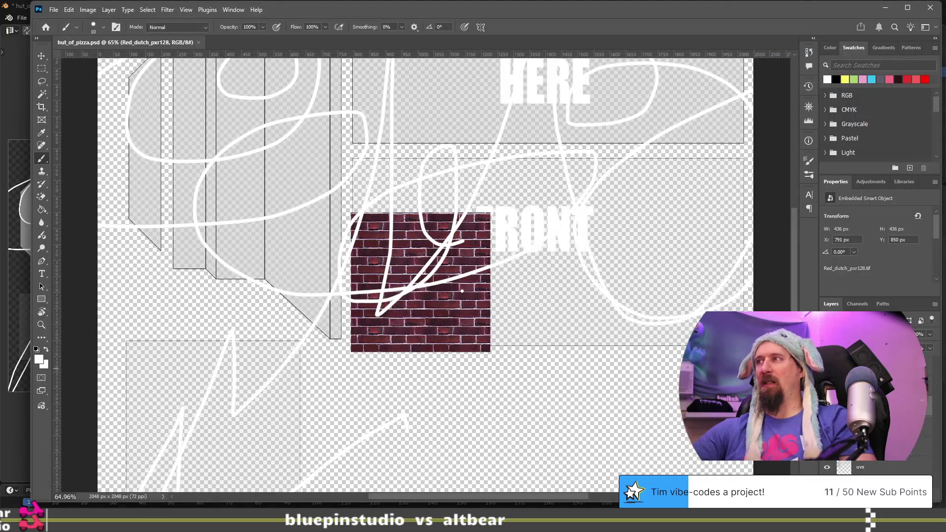
Paste a copy of the brick texture and try cropping it, then cancel the crop
{"action": "key", "text": "Tab"}
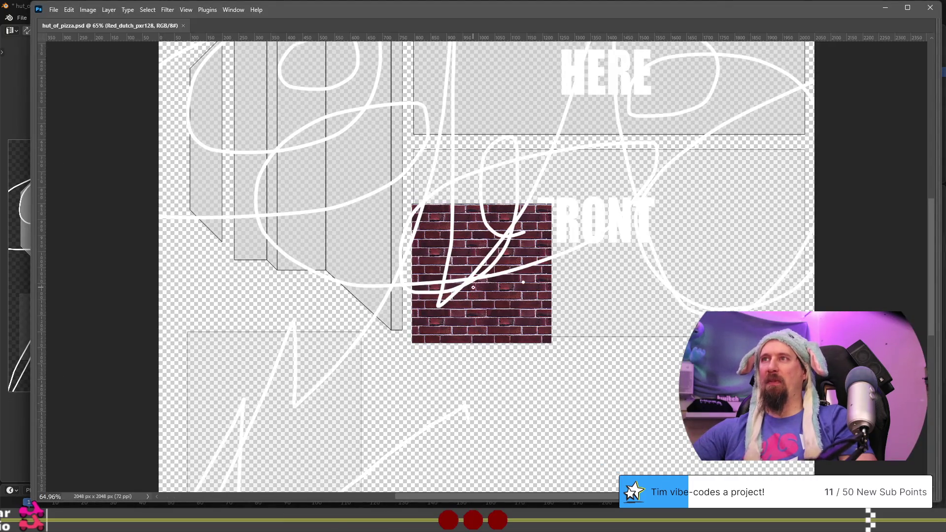
{"action": "key", "text": "Tab"}
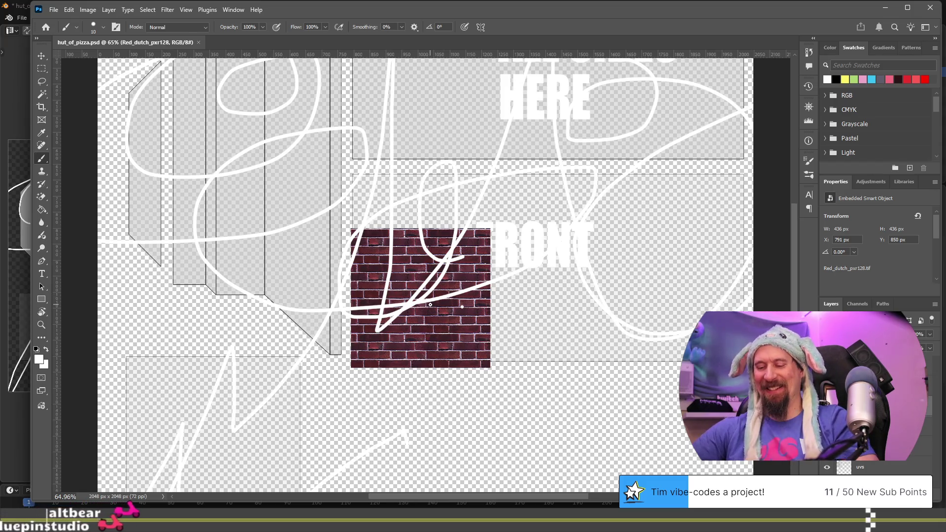
{"action": "key", "text": "ctrl+v"}
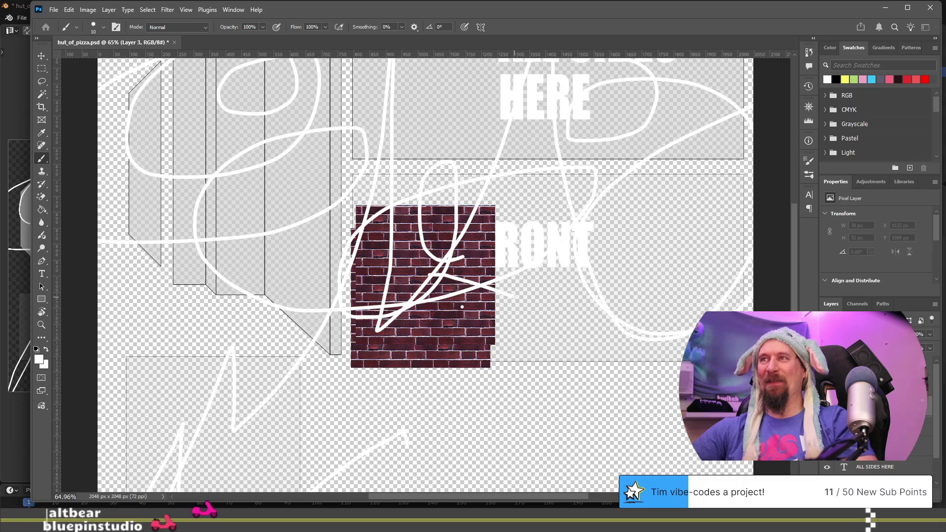
{"action": "key", "text": "ctrl+z"}
{"action": "key", "text": "c"}
{"action": "left_click_drag", "start_coordinate": [451, 275], "coordinate": [557, 297]}
{"action": "key", "text": "Escape"}
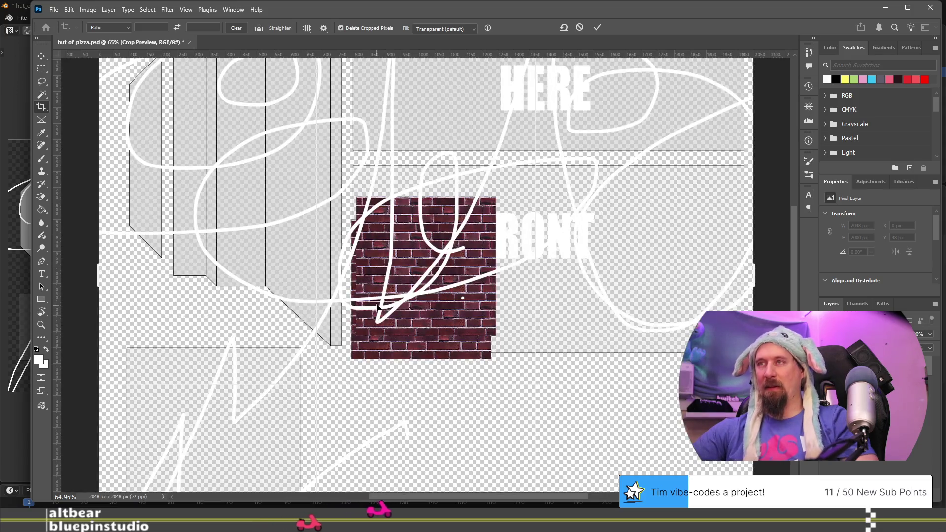
{"action": "mouse_move", "coordinate": [421, 282]}
{"action": "left_mouse_down"}
{"action": "mouse_move", "coordinate": [567, 281]}
{"action": "mouse_move", "coordinate": [422, 267]}
{"action": "left_mouse_up"}
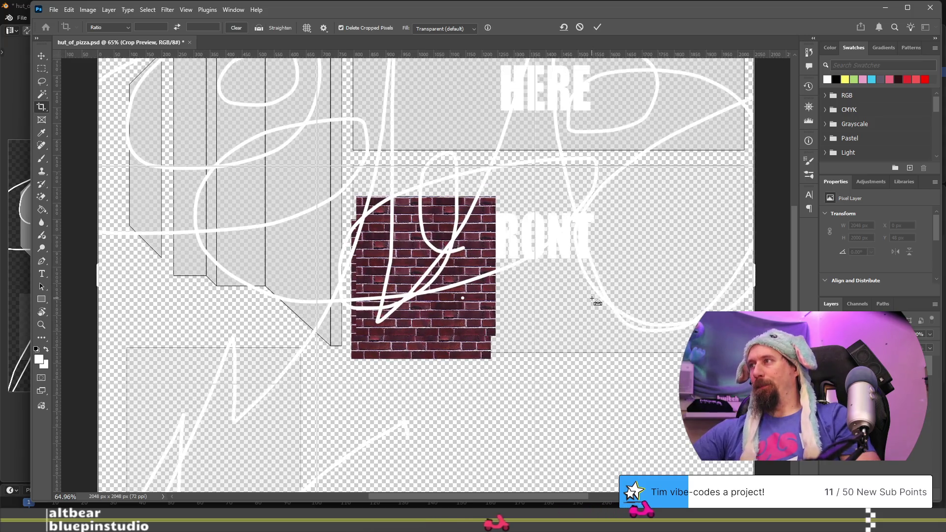
{"action": "left_click_drag", "start_coordinate": [596, 302], "coordinate": [590, 296]}
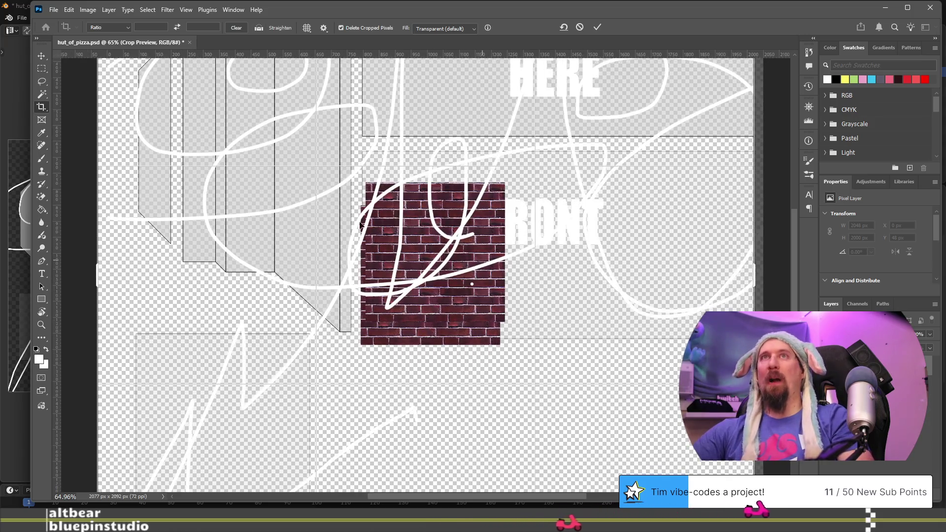
{"action": "key", "text": "Escape"}
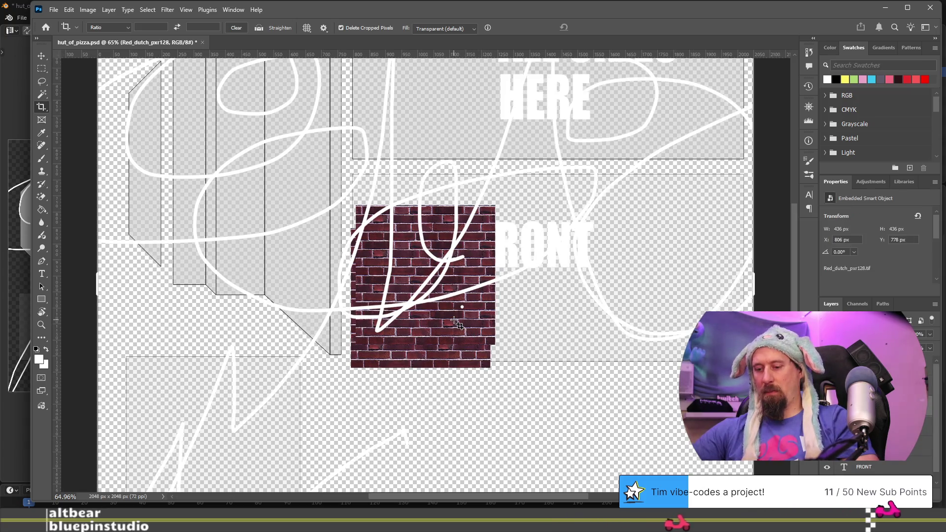
Move duplicated brick tiles side by side into one larger block across the front wall area
{"action": "key", "text": "v"}
{"action": "mouse_move", "coordinate": [458, 324]}
{"action": "left_mouse_down"}
{"action": "mouse_move", "coordinate": [594, 345]}
{"action": "mouse_move", "coordinate": [586, 354]}
{"action": "left_mouse_up"}
{"action": "scroll", "coordinate": [518, 326], "scroll_direction": "down", "scroll_amount": 1}
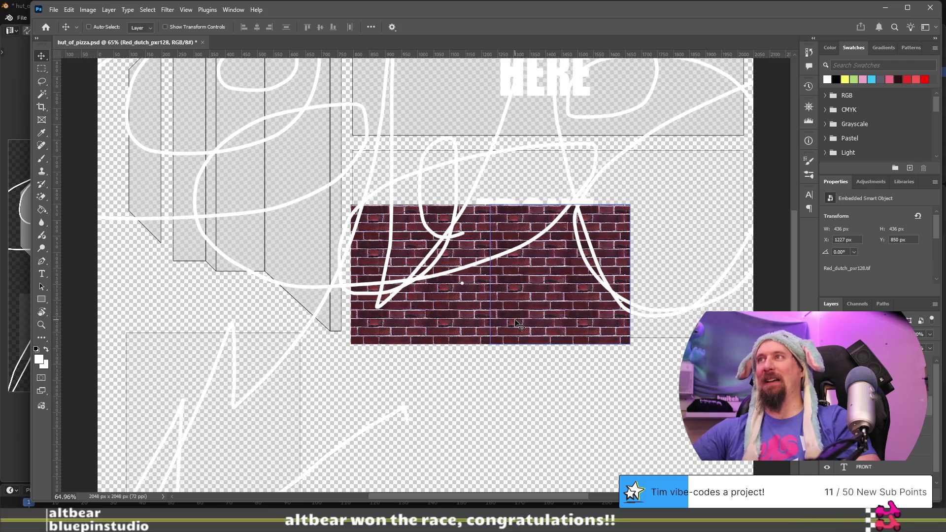
{"action": "scroll", "coordinate": [518, 325], "scroll_direction": "right", "scroll_amount": 5}
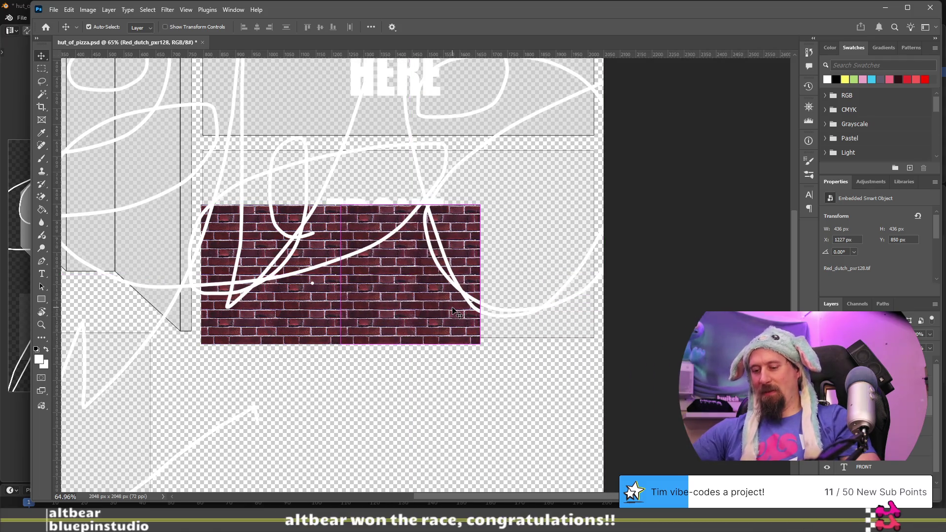
{"action": "mouse_move", "coordinate": [455, 312]}
{"action": "left_mouse_down", "text": "ctrl+alt"}
{"action": "mouse_move", "coordinate": [613, 289]}
{"action": "mouse_move", "coordinate": [587, 305]}
{"action": "left_mouse_up", "text": "ctrl+alt"}
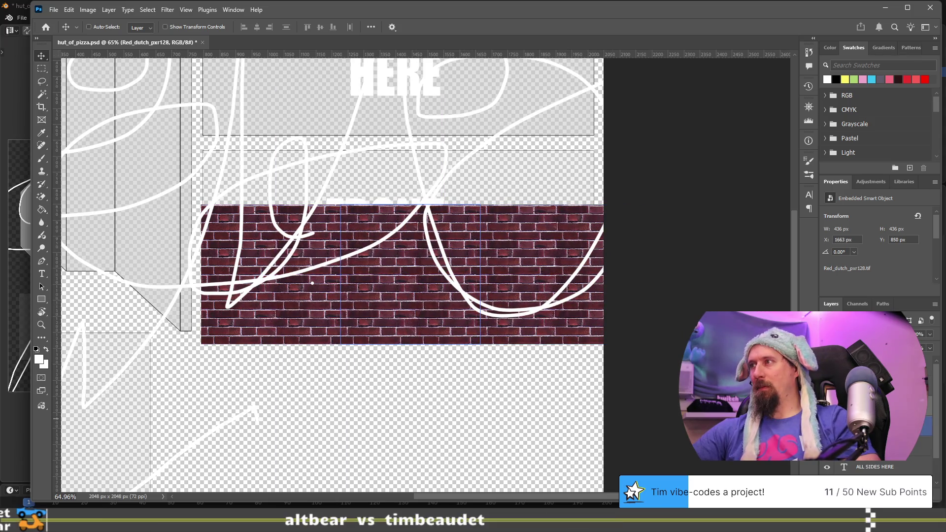
{"action": "left_click_drag", "start_coordinate": [298, 232], "coordinate": [220, 232]}
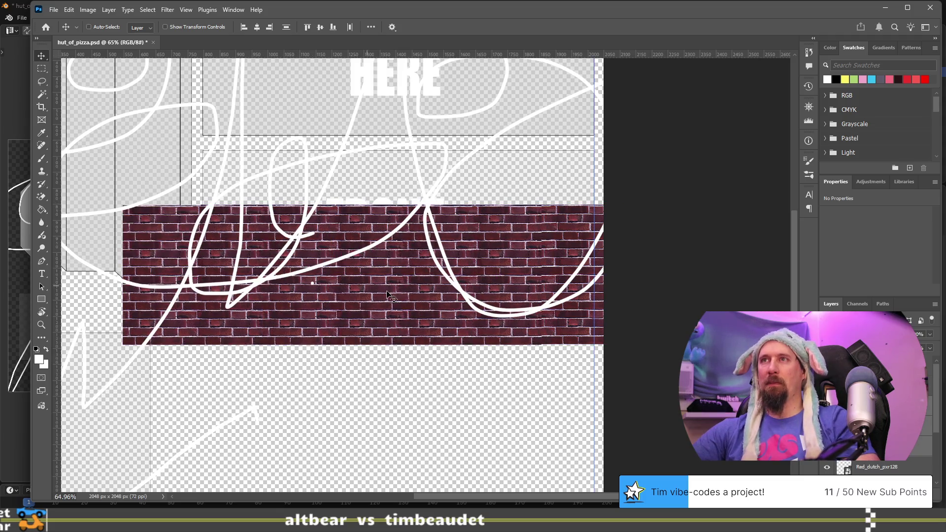
{"action": "mouse_move", "coordinate": [391, 303]}
{"action": "left_mouse_down"}
{"action": "mouse_move", "coordinate": [488, 180]}
{"action": "mouse_move", "coordinate": [485, 156]}
{"action": "mouse_move", "coordinate": [468, 168]}
{"action": "left_mouse_up"}
{"action": "scroll", "coordinate": [467, 187], "scroll_direction": "down", "scroll_amount": 1}
{"action": "scroll", "coordinate": [469, 207], "scroll_direction": "up", "scroll_amount": 2}
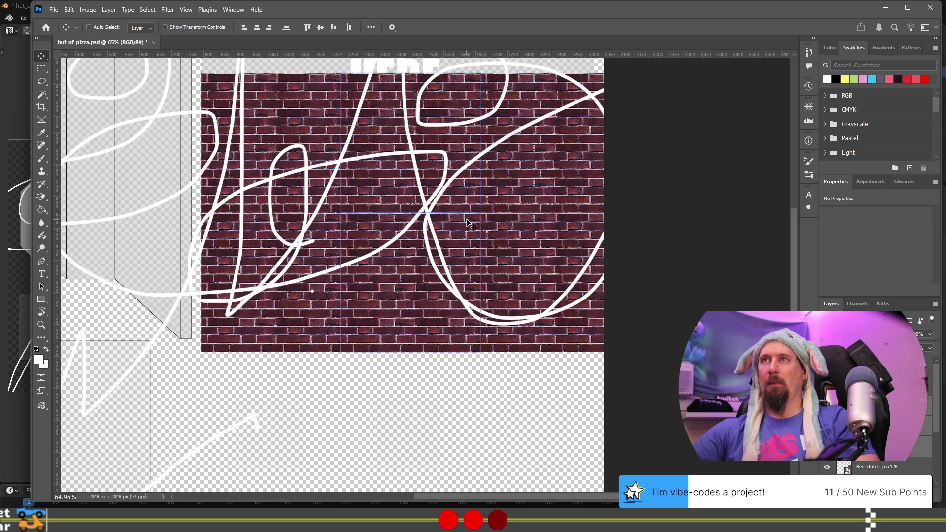
{"action": "scroll", "coordinate": [878, 395], "scroll_direction": "down", "scroll_amount": 2}
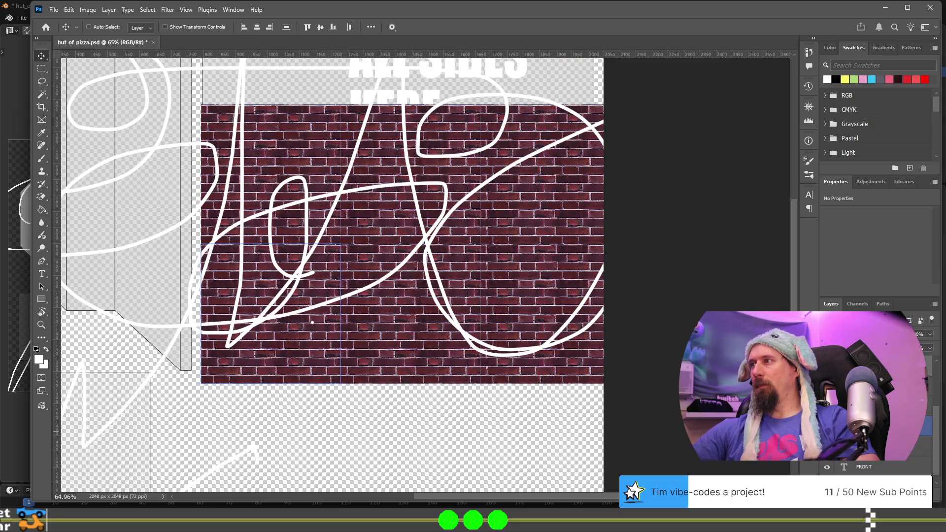
{"action": "left_click", "coordinate": [878, 466]}
{"action": "left_click", "coordinate": [878, 467], "text": "ctrl"}
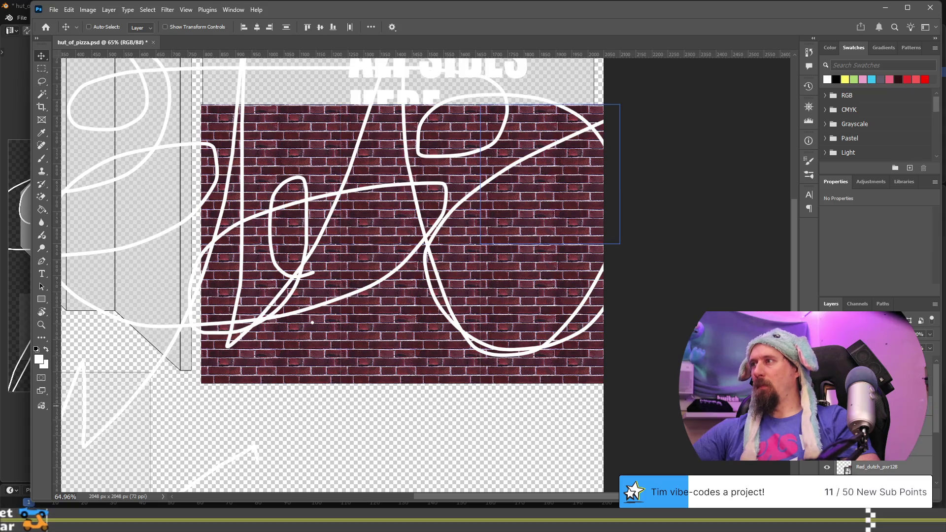
Merge the selected Photoshop layers into one layer
{"action": "right_click", "coordinate": [877, 408]}
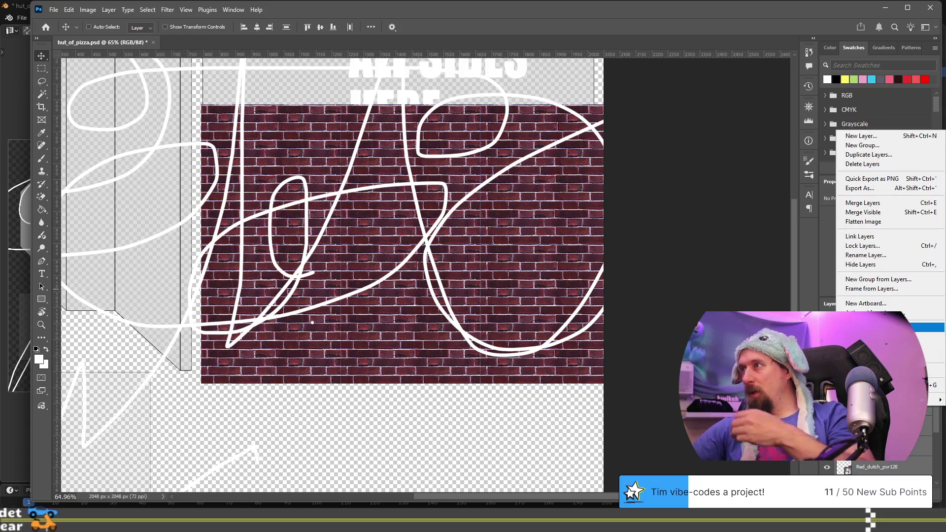
{"action": "left_click", "coordinate": [887, 206]}
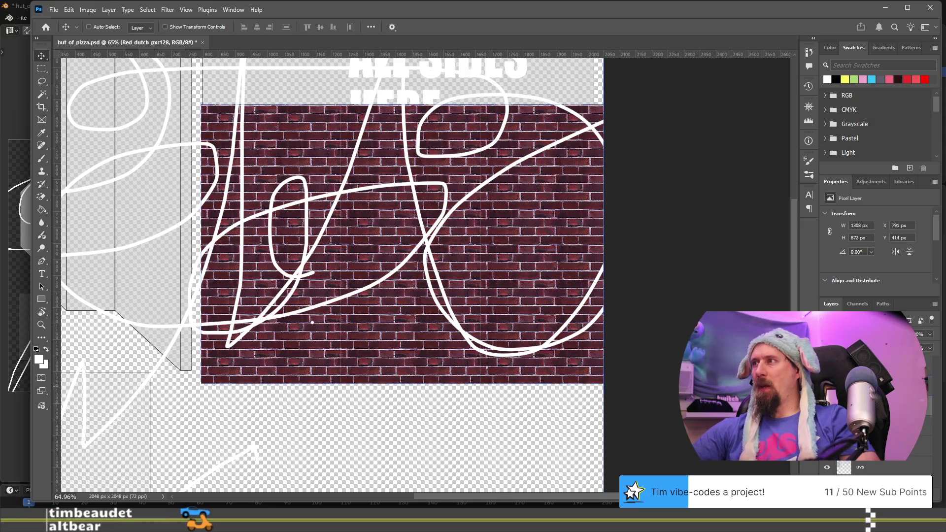
{"action": "left_click", "coordinate": [877, 468]}
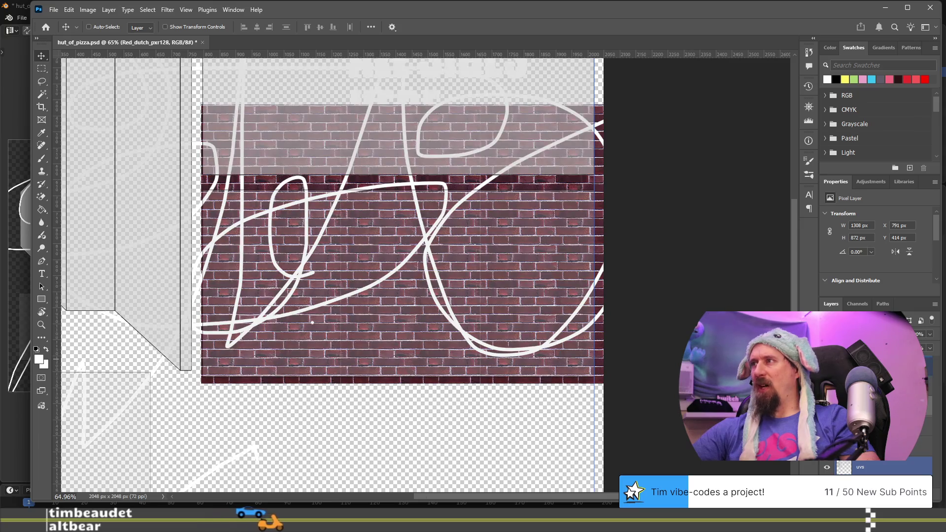
Duplicate the brick texture layer and move the copy up over the upper wall area
{"action": "scroll", "coordinate": [328, 276], "scroll_direction": "up", "scroll_amount": 3}
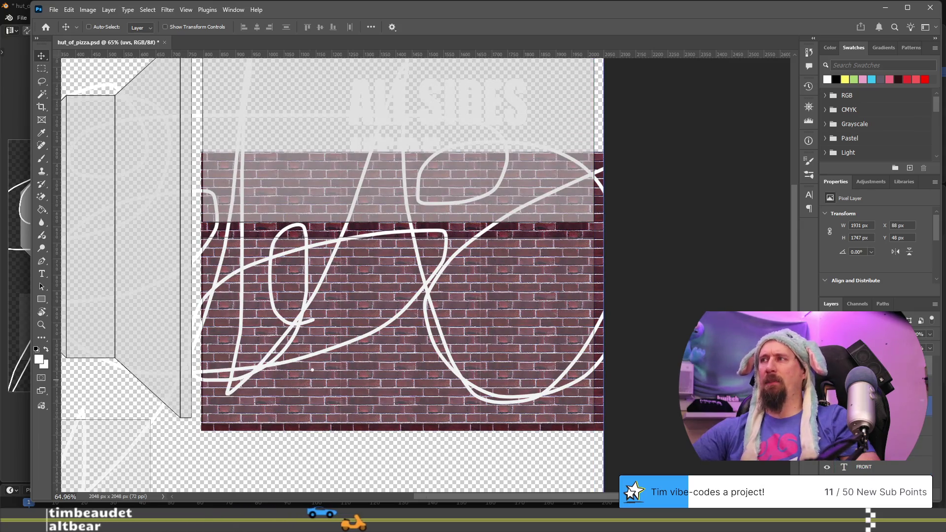
{"action": "left_click", "coordinate": [313, 369], "text": "ctrl"}
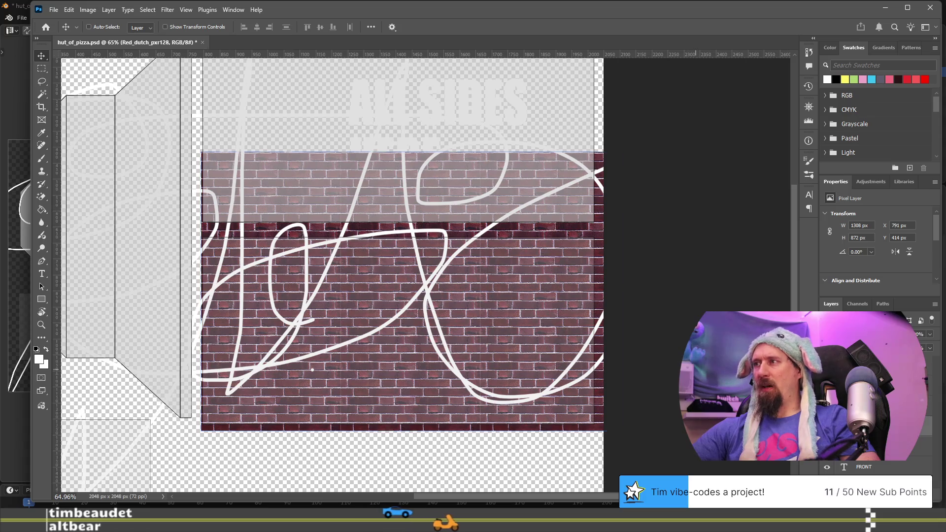
{"action": "key", "text": "ctrl+z"}
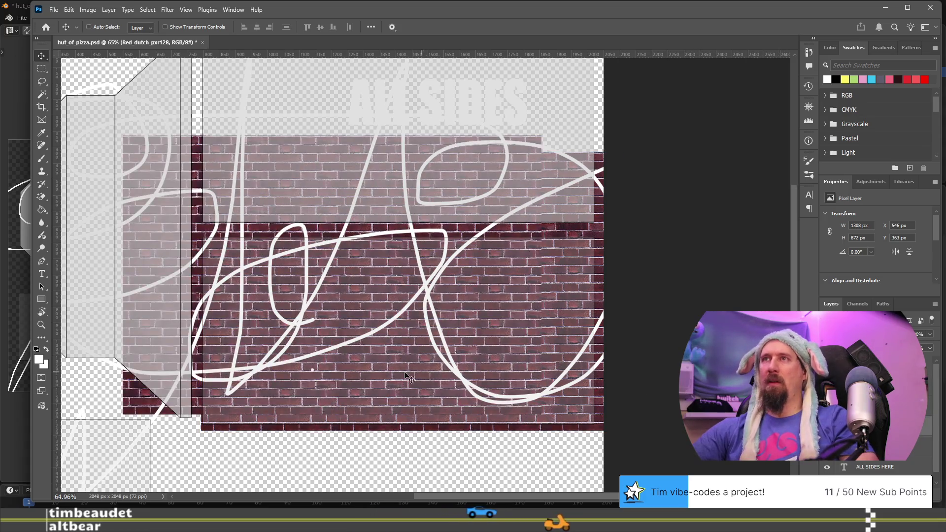
{"action": "key", "text": "f"}
{"action": "mouse_move", "coordinate": [387, 389]}
{"action": "left_mouse_down"}
{"action": "mouse_move", "coordinate": [475, 176]}
{"action": "mouse_move", "coordinate": [481, 201]}
{"action": "left_mouse_up"}
{"action": "scroll", "coordinate": [492, 225], "scroll_direction": "up", "scroll_amount": 3, "text": "alt"}
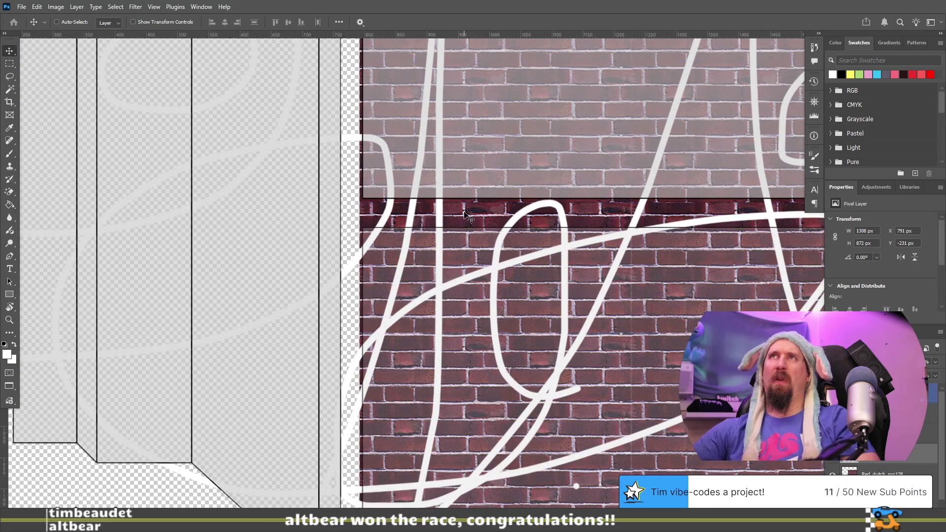
{"action": "key", "text": "alt+Tab"}
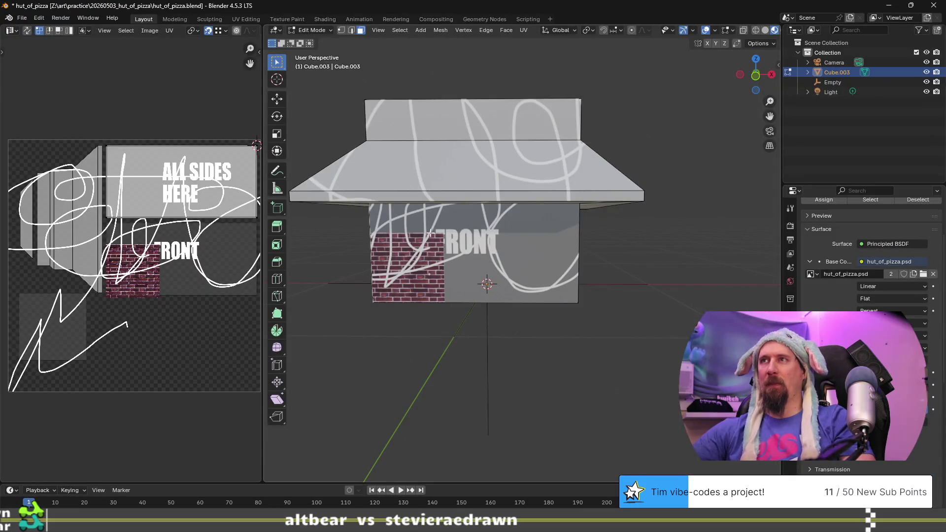
Reload the updated texture with Alt+R and orbit to inspect the hut's brick wall corner
{"action": "scroll", "coordinate": [432, 257], "scroll_direction": "down", "scroll_amount": 5}
{"action": "key", "text": "alt+r"}
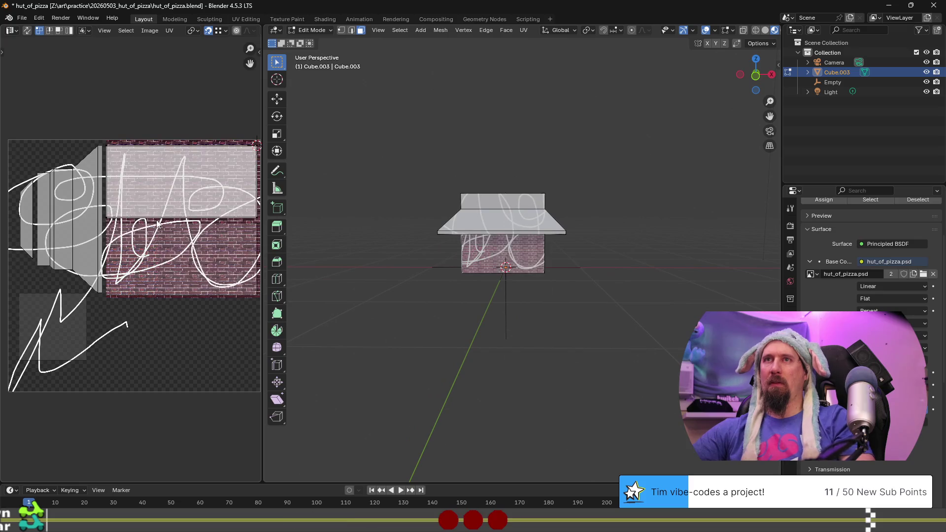
{"action": "scroll", "coordinate": [450, 271], "scroll_direction": "up", "scroll_amount": 4}
{"action": "mouse_move", "coordinate": [449, 271]}
{"action": "middle_mouse_down"}
{"action": "mouse_move", "coordinate": [589, 363]}
{"action": "mouse_move", "coordinate": [507, 363]}
{"action": "middle_mouse_up"}
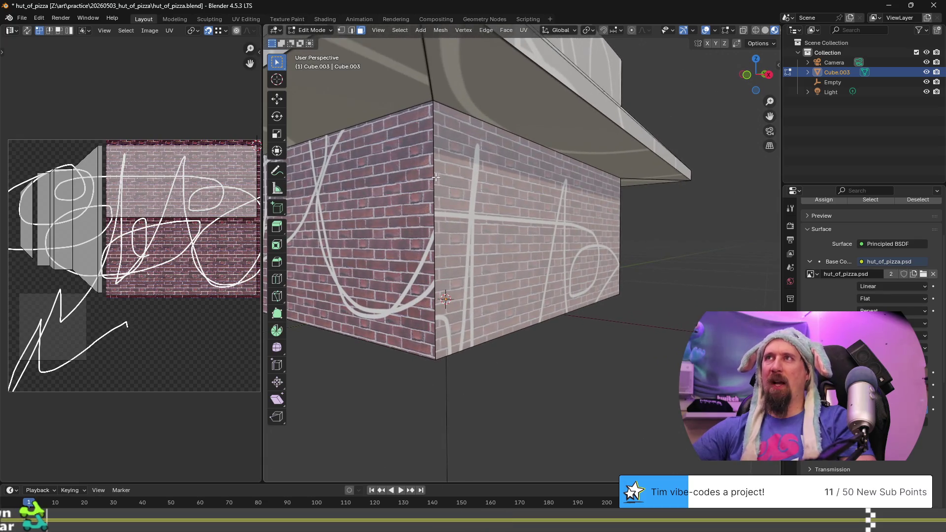
{"action": "scroll", "coordinate": [423, 154], "scroll_direction": "up", "scroll_amount": 2}
{"action": "mouse_move", "coordinate": [416, 238]}
{"action": "middle_mouse_down"}
{"action": "mouse_move", "coordinate": [545, 275]}
{"action": "mouse_move", "coordinate": [530, 276]}
{"action": "mouse_move", "coordinate": [542, 267]}
{"action": "middle_mouse_up"}
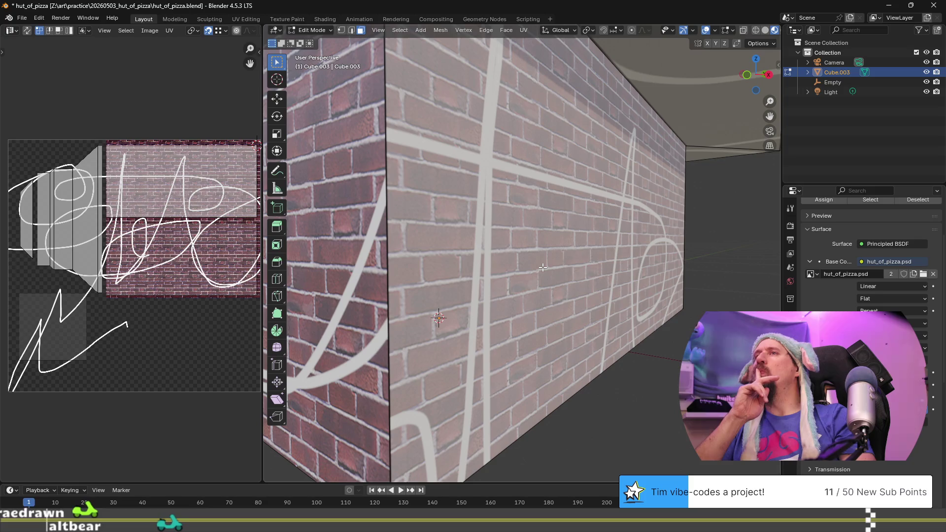
{"action": "key", "text": "alt+Tab"}
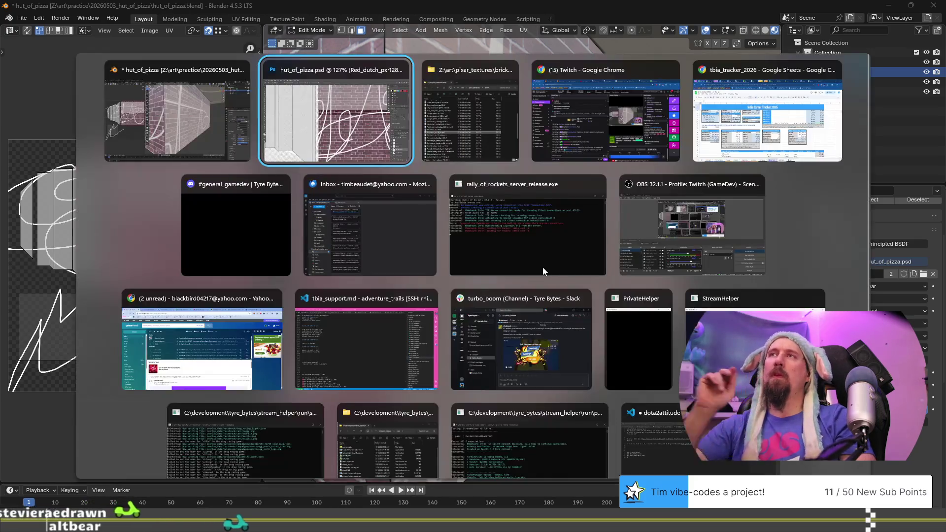
Nudge the lower brick layer down and one pixel right into alignment
{"action": "scroll", "coordinate": [547, 227], "scroll_direction": "down", "scroll_amount": 5}
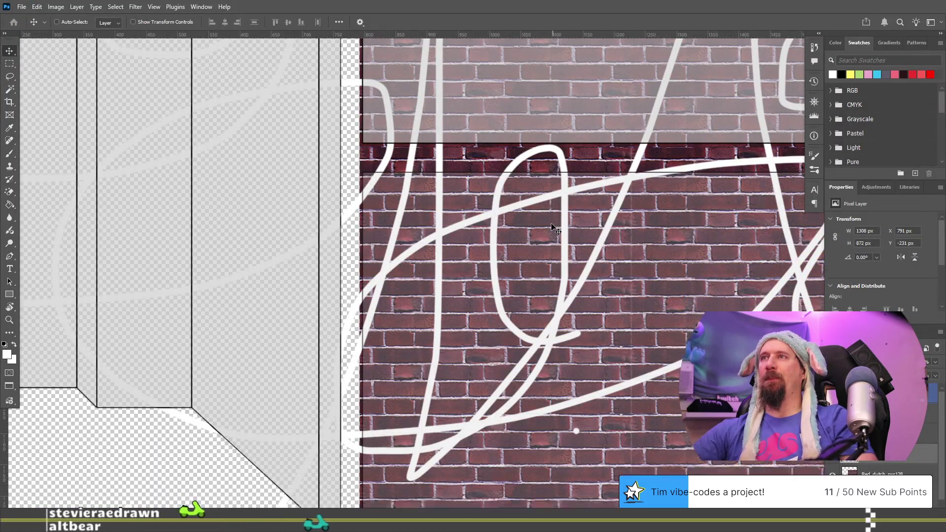
{"action": "scroll", "coordinate": [458, 329], "scroll_direction": "down", "scroll_amount": 2}
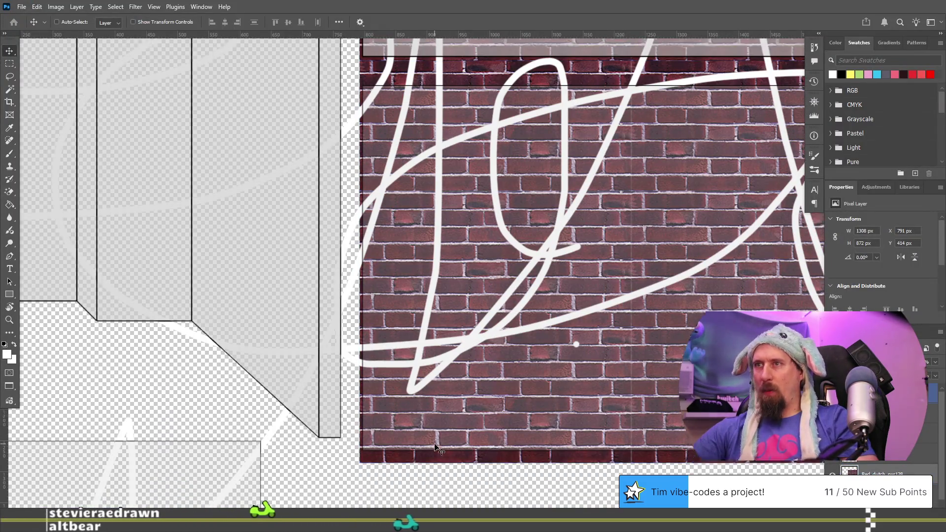
{"action": "scroll", "coordinate": [459, 330], "scroll_direction": "down", "scroll_amount": 2}
{"action": "mouse_move", "coordinate": [522, 299]}
{"action": "left_mouse_down"}
{"action": "mouse_move", "coordinate": [532, 296]}
{"action": "mouse_move", "coordinate": [522, 321]}
{"action": "left_mouse_up"}
{"action": "scroll", "coordinate": [382, 363], "scroll_direction": "up", "scroll_amount": 2, "text": "alt"}
{"action": "scroll", "coordinate": [382, 364], "scroll_direction": "up", "scroll_amount": 3, "text": "alt"}
{"action": "mouse_move", "coordinate": [375, 310]}
{"action": "left_mouse_down"}
{"action": "mouse_move", "coordinate": [400, 326]}
{"action": "mouse_move", "coordinate": [410, 315]}
{"action": "mouse_move", "coordinate": [380, 314]}
{"action": "left_mouse_up"}
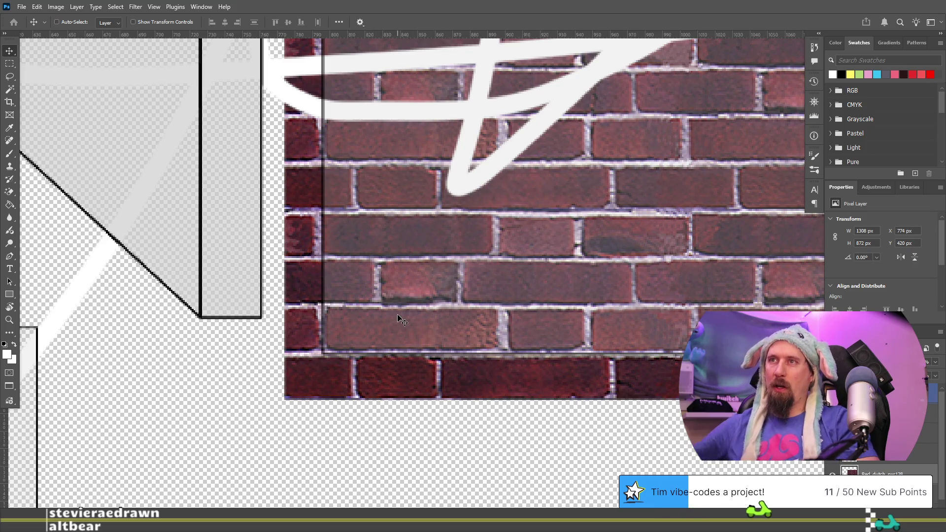
{"action": "key", "text": "Right"}
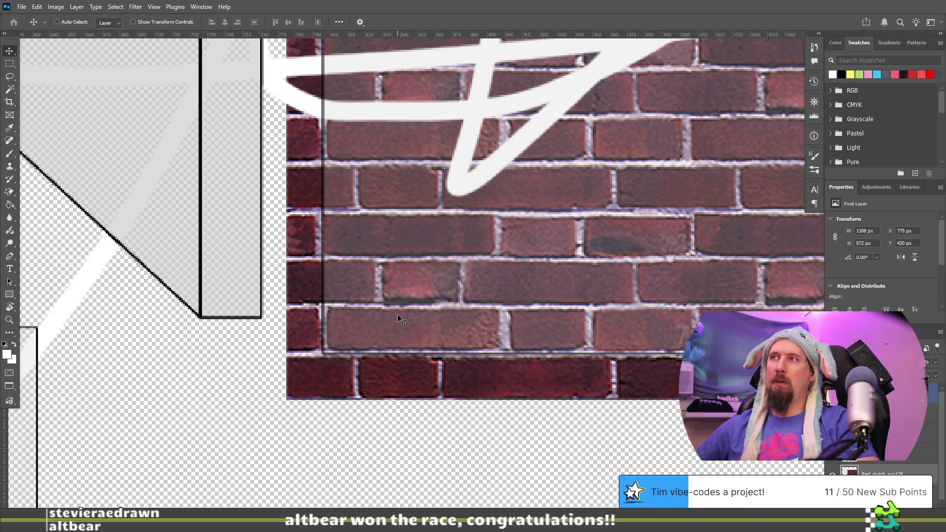
Shift the upper brick copy left, down, then one pixel up and right to match the courses
{"action": "left_click", "coordinate": [932, 454]}
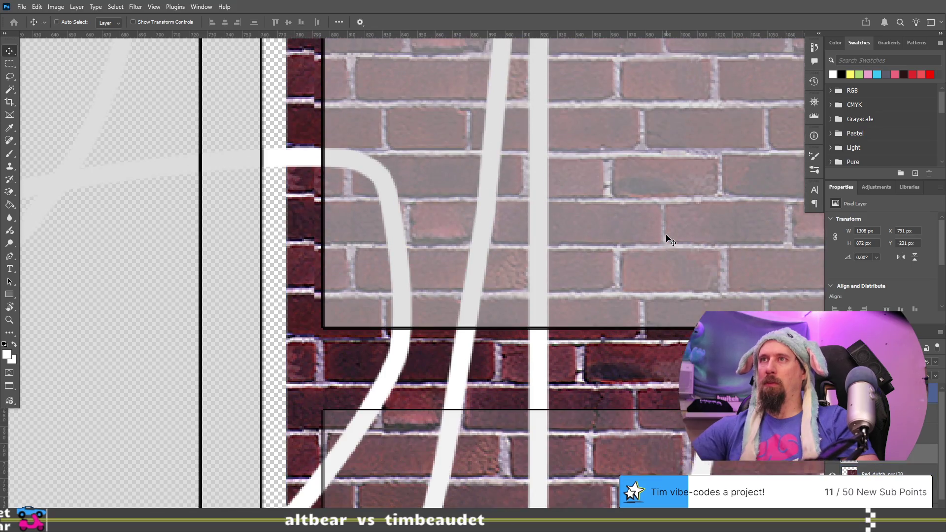
{"action": "scroll", "coordinate": [668, 239], "scroll_direction": "up", "scroll_amount": 3}
{"action": "mouse_move", "coordinate": [614, 291]}
{"action": "left_mouse_down"}
{"action": "mouse_move", "coordinate": [561, 319]}
{"action": "mouse_move", "coordinate": [576, 315]}
{"action": "mouse_move", "coordinate": [583, 326]}
{"action": "left_mouse_up"}
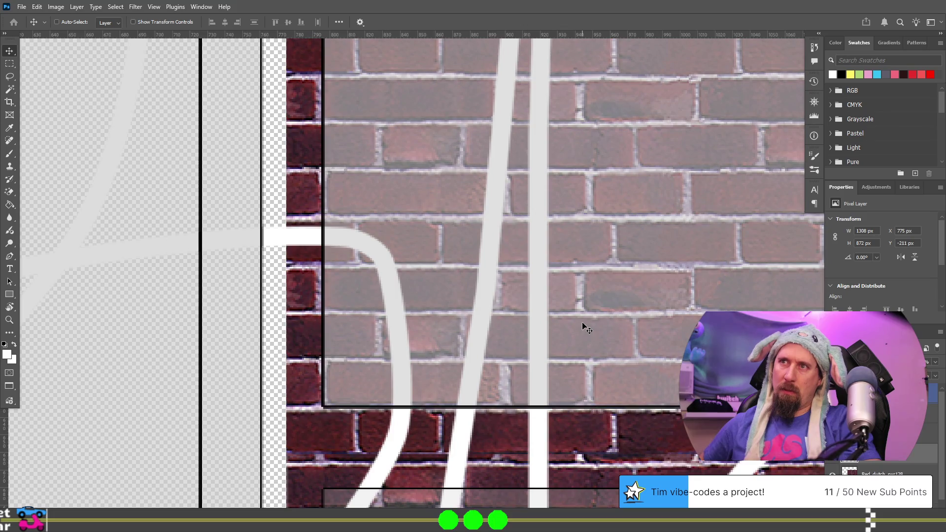
{"action": "key", "text": "Up"}
{"action": "key", "text": "Right"}
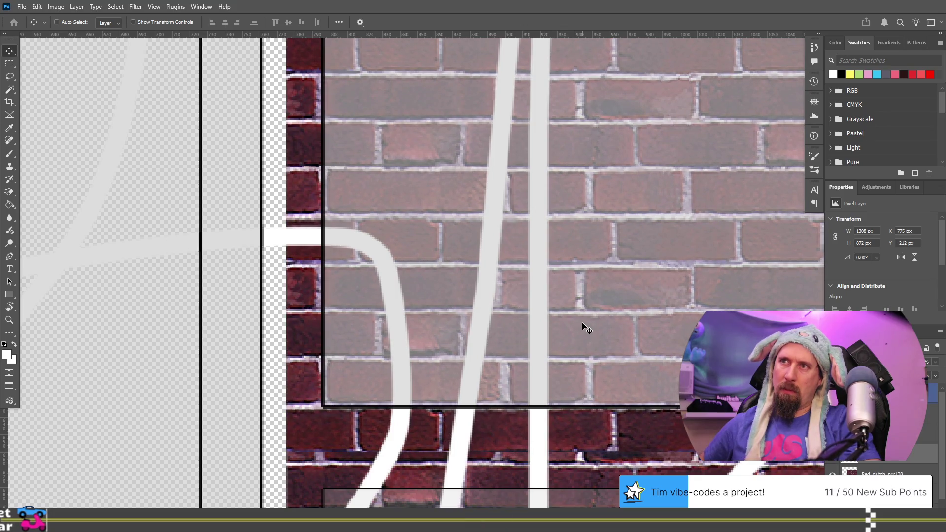
{"action": "scroll", "coordinate": [583, 326], "scroll_direction": "down", "scroll_amount": 10, "text": "alt"}
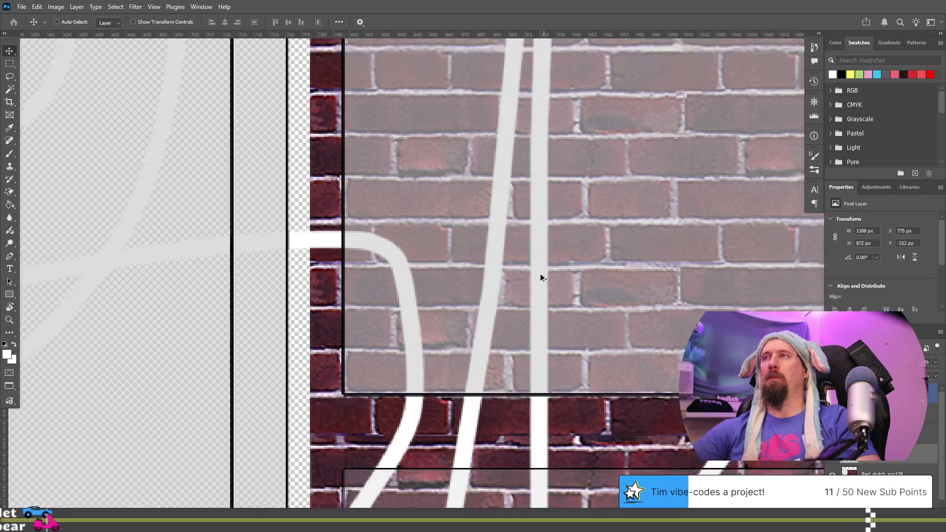
{"action": "key", "text": "alt+Tab"}
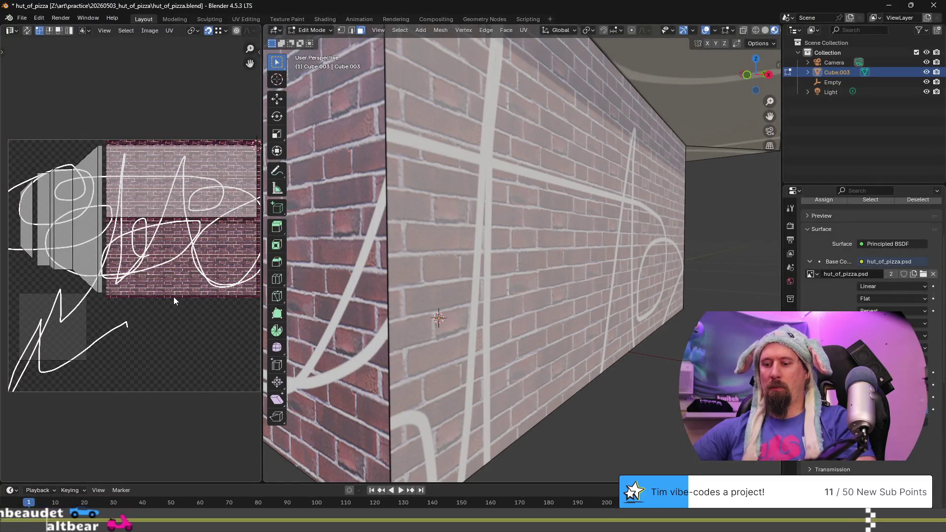
Reload hut_of_pizza.psd and orbit until the realigned brick wall faces the camera
{"action": "key", "text": "alt+r"}
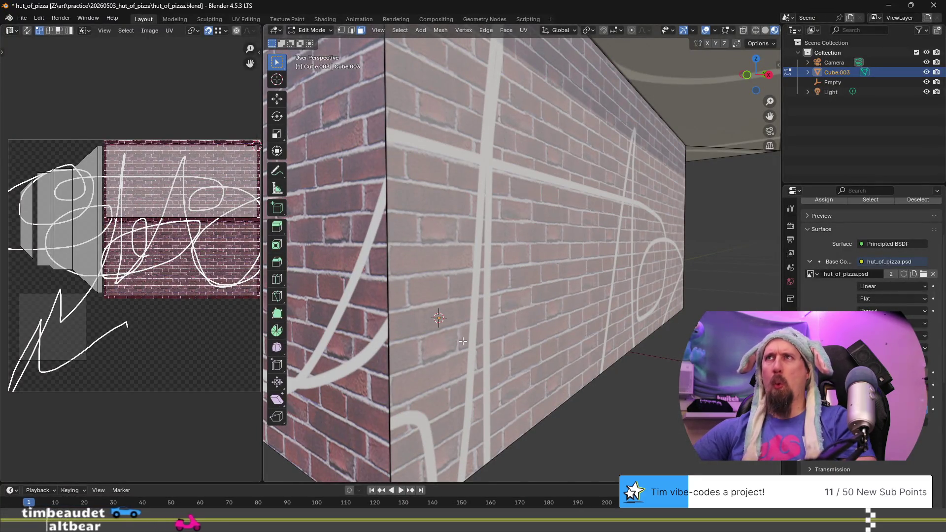
{"action": "scroll", "coordinate": [458, 341], "scroll_direction": "down", "scroll_amount": 5}
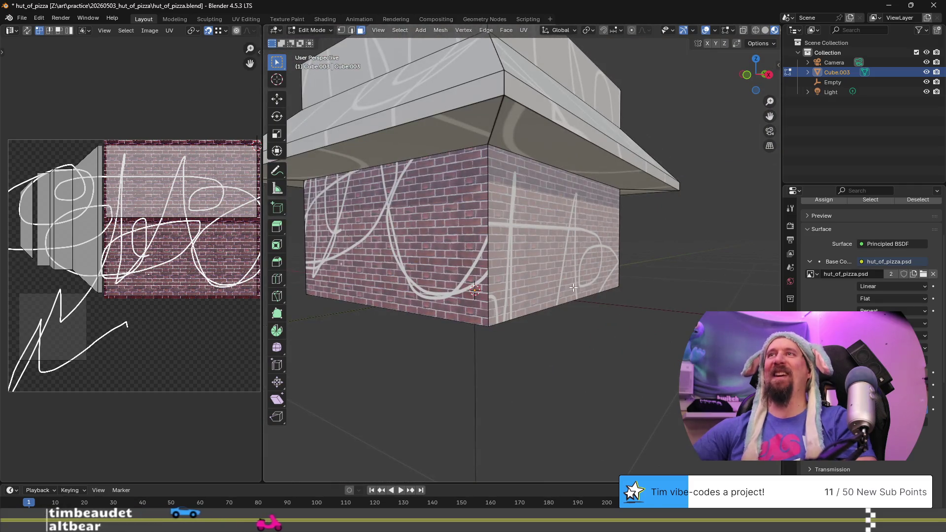
{"action": "mouse_move", "coordinate": [603, 280]}
{"action": "middle_mouse_down"}
{"action": "mouse_move", "coordinate": [436, 292]}
{"action": "mouse_move", "coordinate": [551, 257]}
{"action": "mouse_move", "coordinate": [557, 245]}
{"action": "middle_mouse_up"}
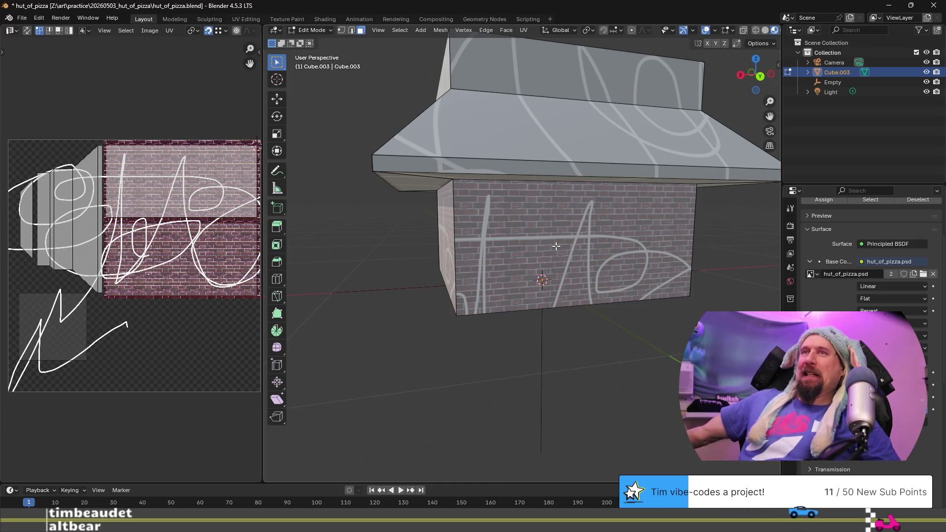
{"action": "key", "text": "alt+Tab"}
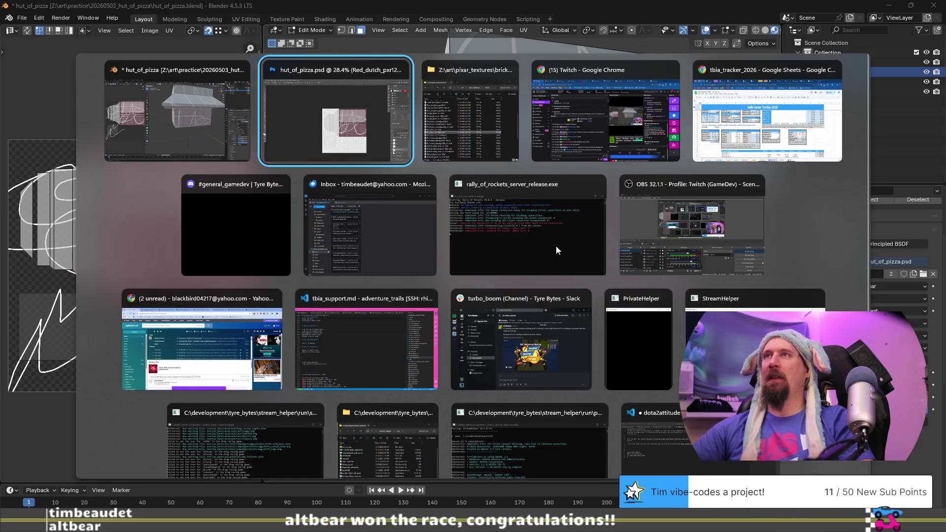
Go up to pixar_textures and look through the roof textures folder
{"action": "key", "text": "alt+Tab"}
{"action": "left_click", "coordinate": [205, 46]}
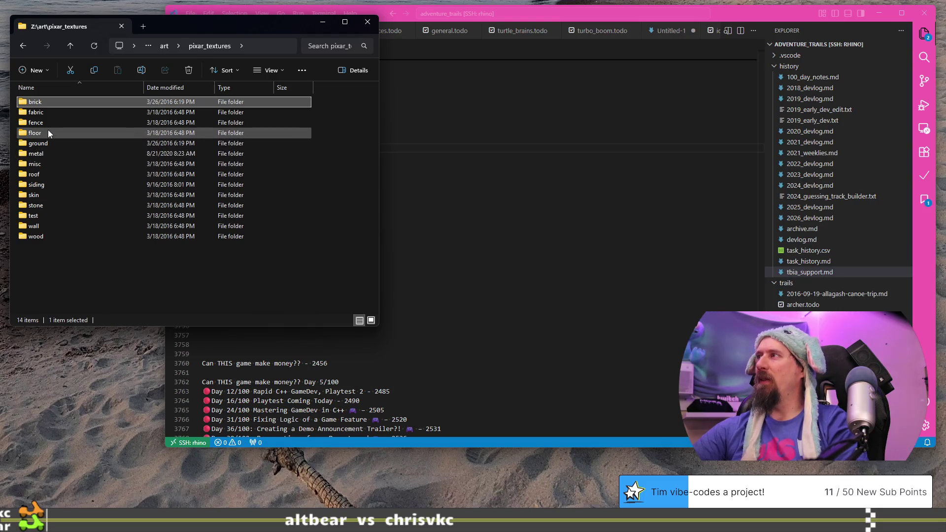
{"action": "double_click", "coordinate": [46, 175]}
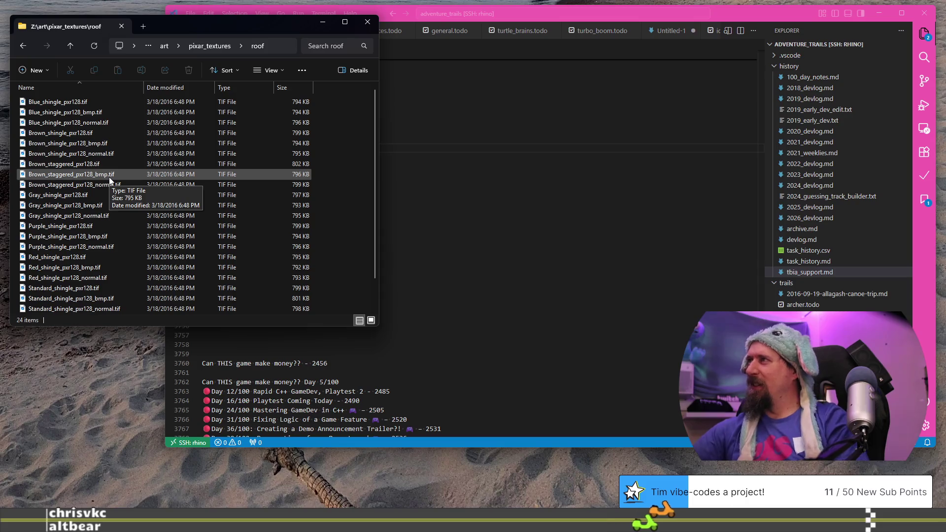
{"action": "scroll", "coordinate": [82, 173], "scroll_direction": "down", "scroll_amount": 1}
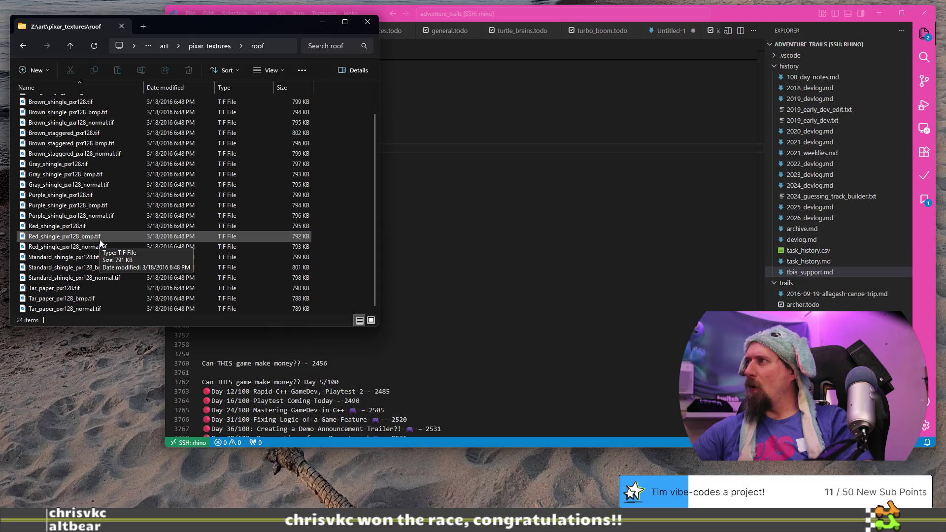
{"action": "scroll", "coordinate": [101, 248], "scroll_direction": "up", "scroll_amount": 1}
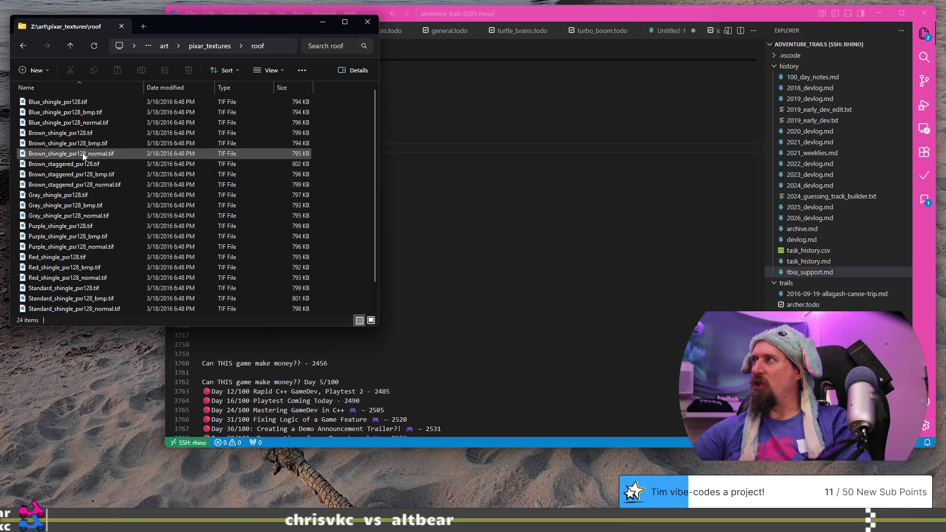
Open the fabric folder and launch Flower_pattern_pxr128.tif, bringing up the app choice
{"action": "left_click", "coordinate": [199, 47]}
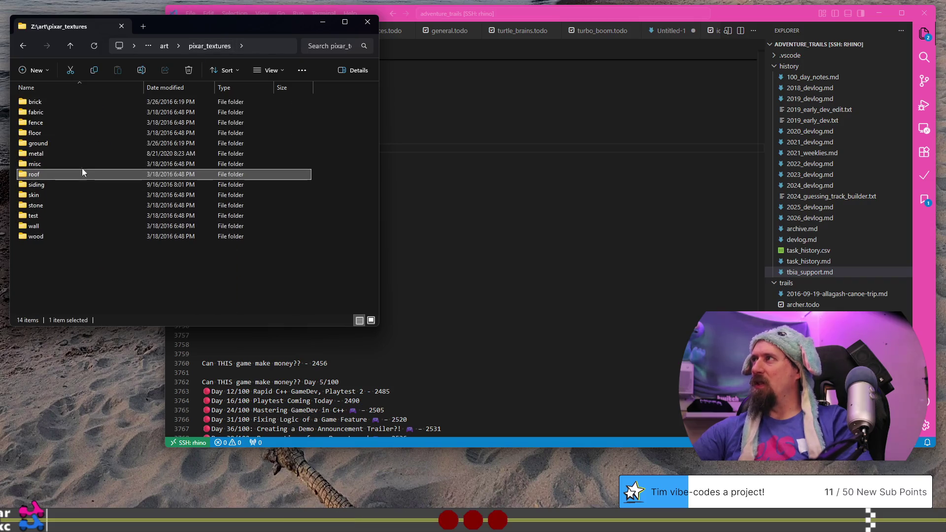
{"action": "double_click", "coordinate": [66, 112]}
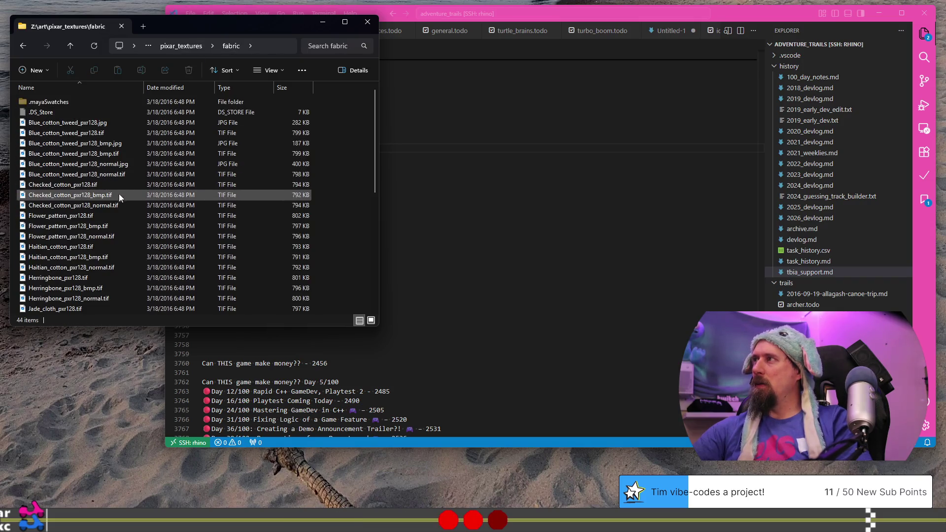
{"action": "double_click", "coordinate": [77, 217]}
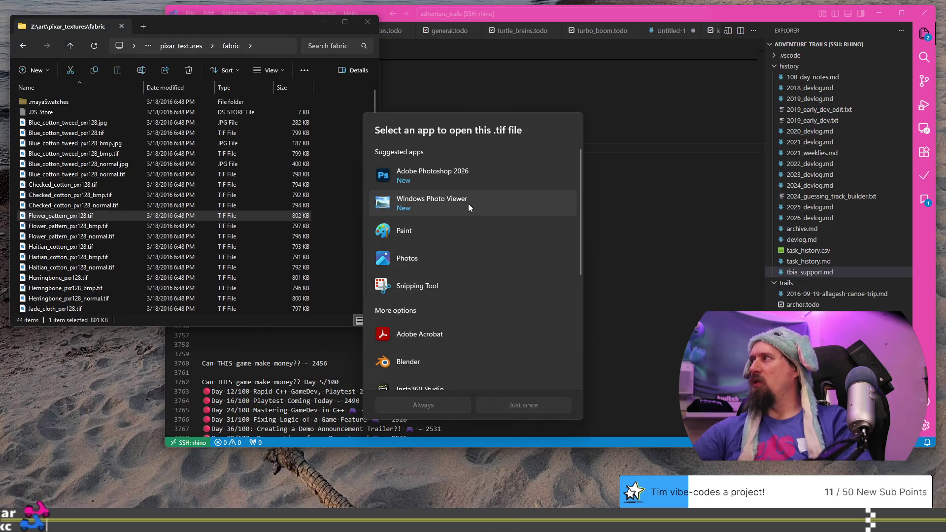
Preview Flower_pattern_pxr128.tif once in Windows Photo Viewer, close it, and select Jade_cloth_pxr128.tif
{"action": "left_click", "coordinate": [457, 202]}
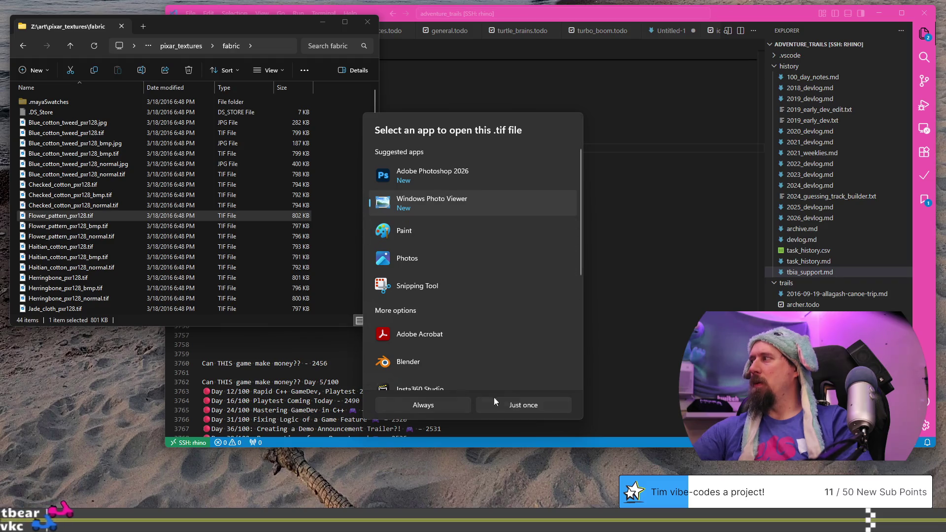
{"action": "left_click", "coordinate": [518, 404]}
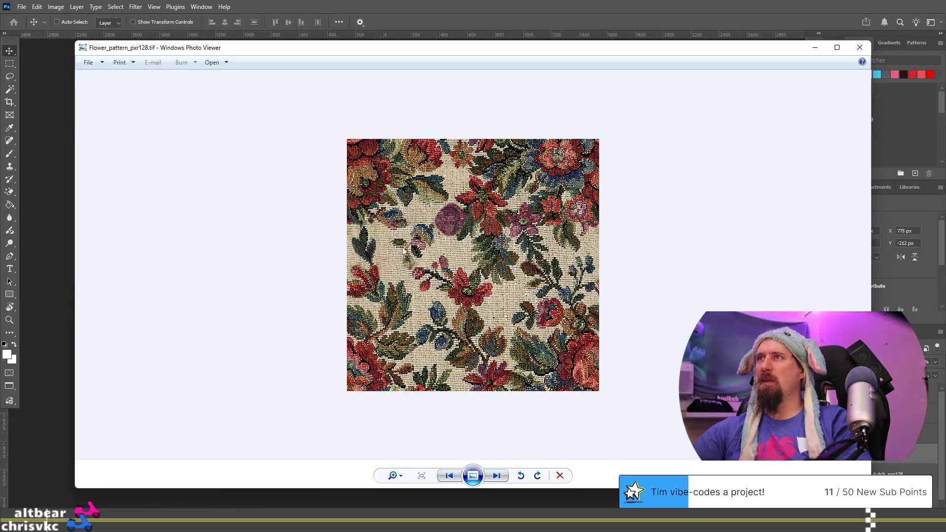
{"action": "left_click", "coordinate": [860, 48]}
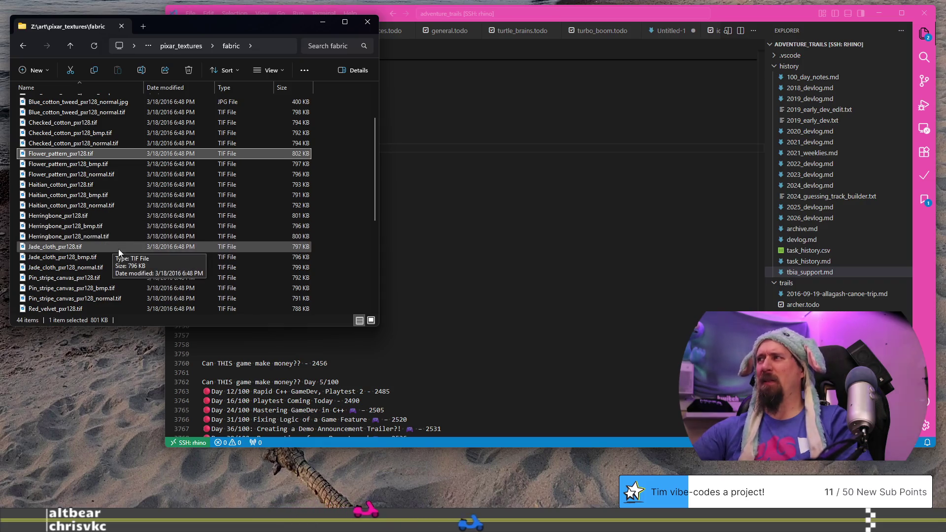
{"action": "scroll", "coordinate": [116, 247], "scroll_direction": "down", "scroll_amount": 2}
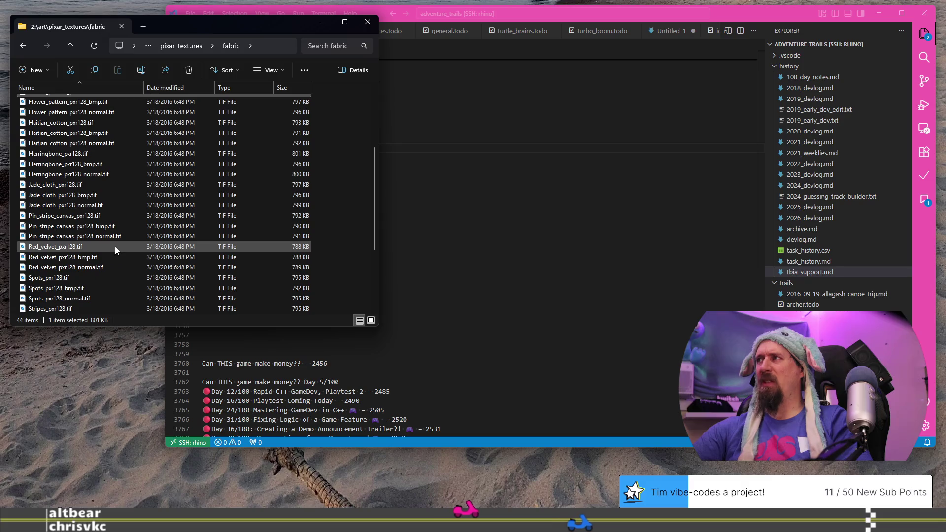
{"action": "left_click", "coordinate": [58, 186]}
{"action": "mouse_move", "coordinate": [58, 187]}
{"action": "left_mouse_down"}
{"action": "mouse_move", "coordinate": [495, 266]}
{"action": "mouse_move", "coordinate": [526, 333]}
{"action": "left_mouse_up"}
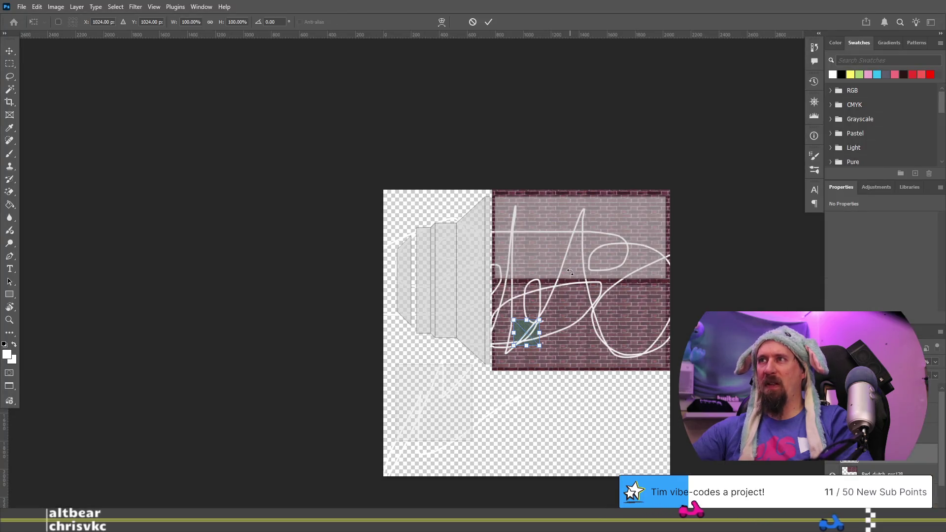
{"action": "scroll", "coordinate": [536, 345], "scroll_direction": "up", "scroll_amount": 5, "text": "alt"}
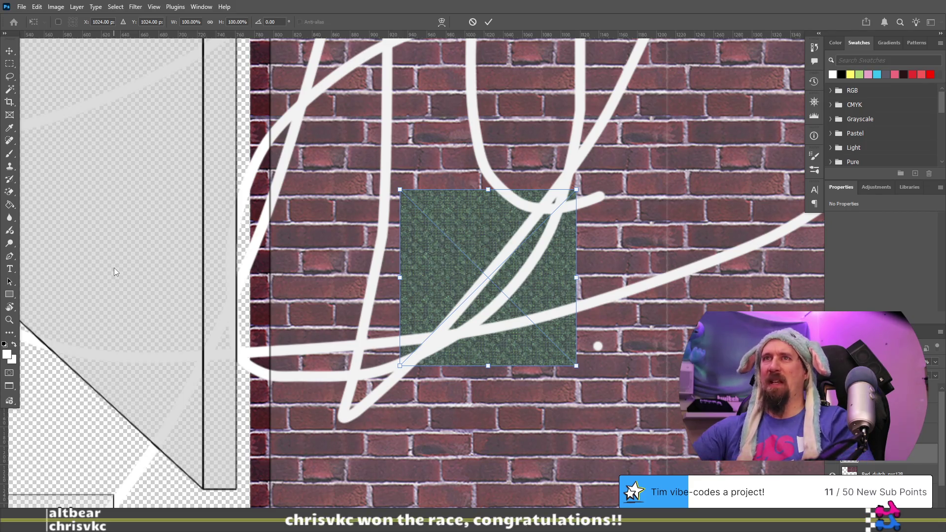
{"action": "key", "text": "Escape"}
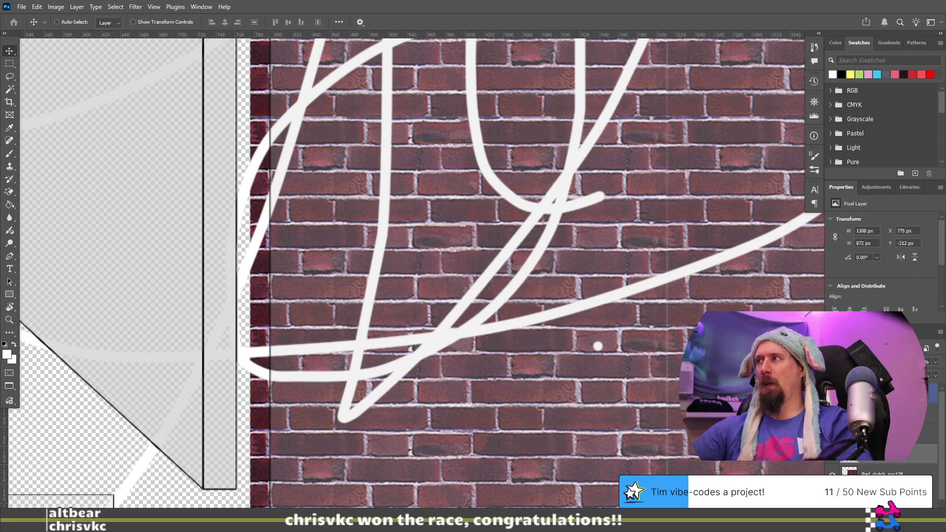
{"action": "key", "text": "alt+Tab"}
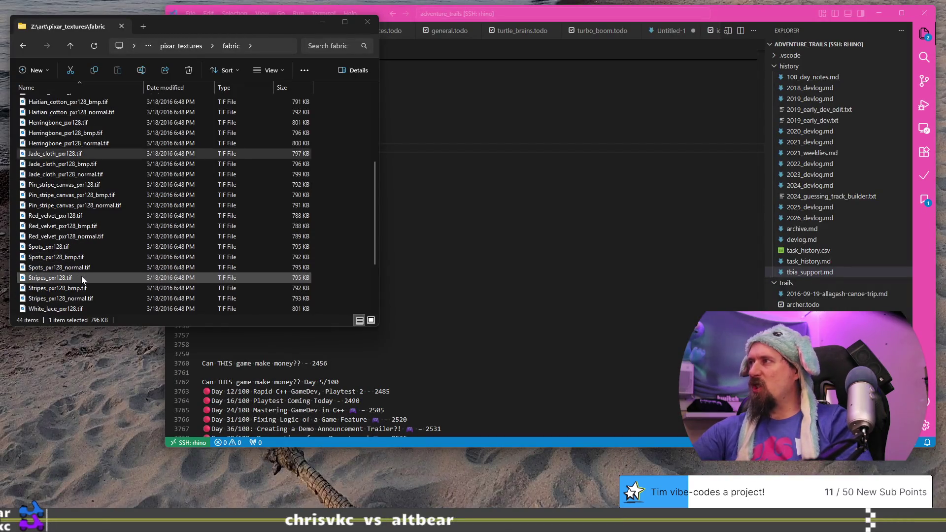
{"action": "scroll", "coordinate": [81, 276], "scroll_direction": "down", "scroll_amount": 2}
{"action": "mouse_move", "coordinate": [52, 252]}
{"action": "left_mouse_down"}
{"action": "mouse_move", "coordinate": [36, 247]}
{"action": "mouse_move", "coordinate": [225, 254]}
{"action": "mouse_move", "coordinate": [147, 235]}
{"action": "mouse_move", "coordinate": [367, 252]}
{"action": "left_mouse_up"}
{"action": "key", "text": "alt+Tab"}
{"action": "scroll", "coordinate": [454, 266], "scroll_direction": "down", "scroll_amount": 2, "text": "alt"}
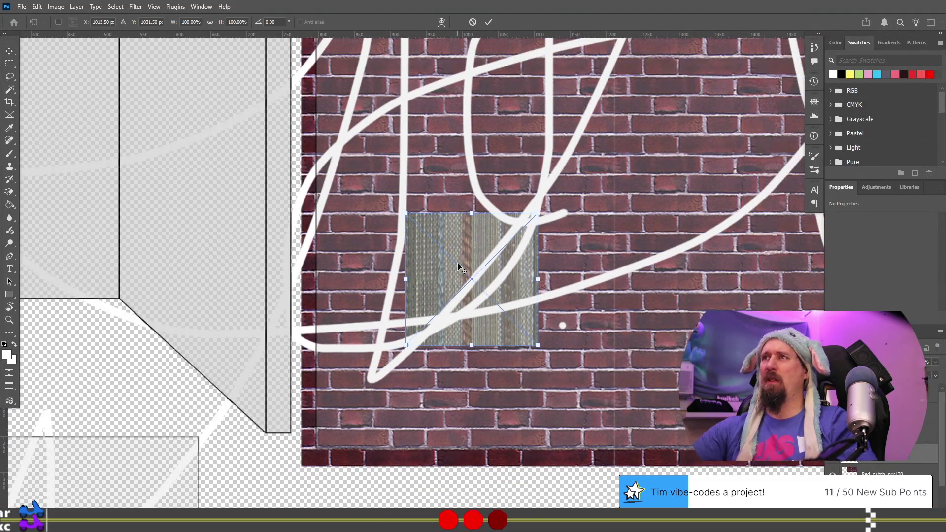
{"action": "key", "text": "Escape"}
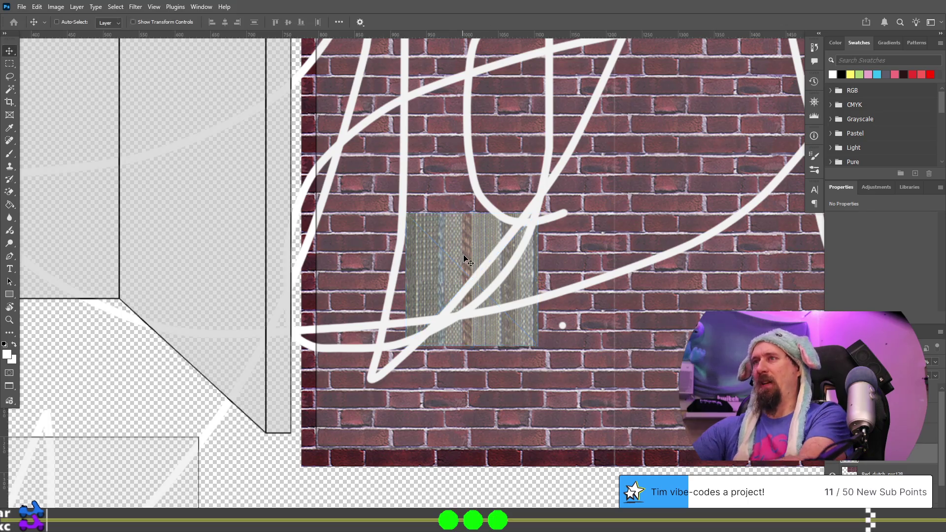
{"action": "key", "text": "alt+Tab"}
Scroll through the fabric texture thumbnails
{"action": "scroll", "coordinate": [96, 250], "scroll_direction": "down", "scroll_amount": 1}
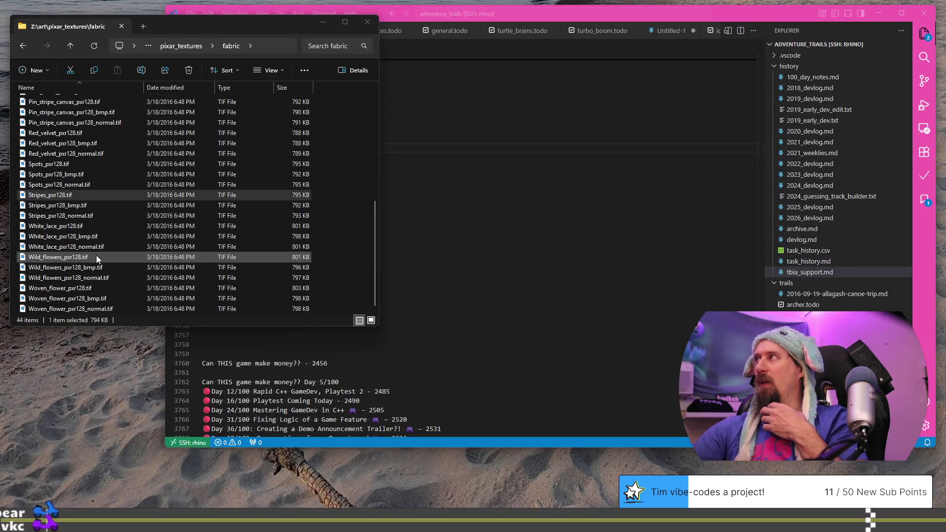
{"action": "scroll", "coordinate": [133, 225], "scroll_direction": "up", "scroll_amount": 2}
{"action": "scroll", "coordinate": [133, 224], "scroll_direction": "down", "scroll_amount": 2}
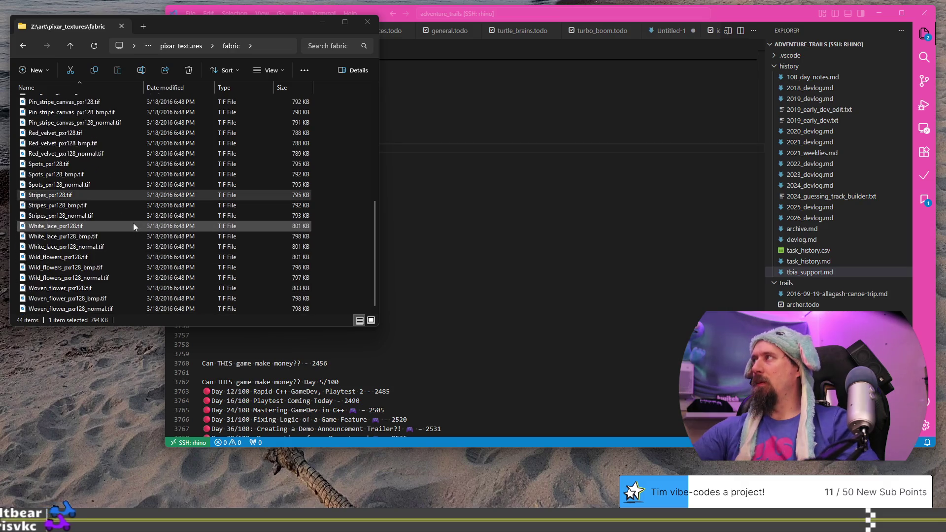
{"action": "scroll", "coordinate": [133, 226], "scroll_direction": "down", "scroll_amount": 2, "text": "ctrl"}
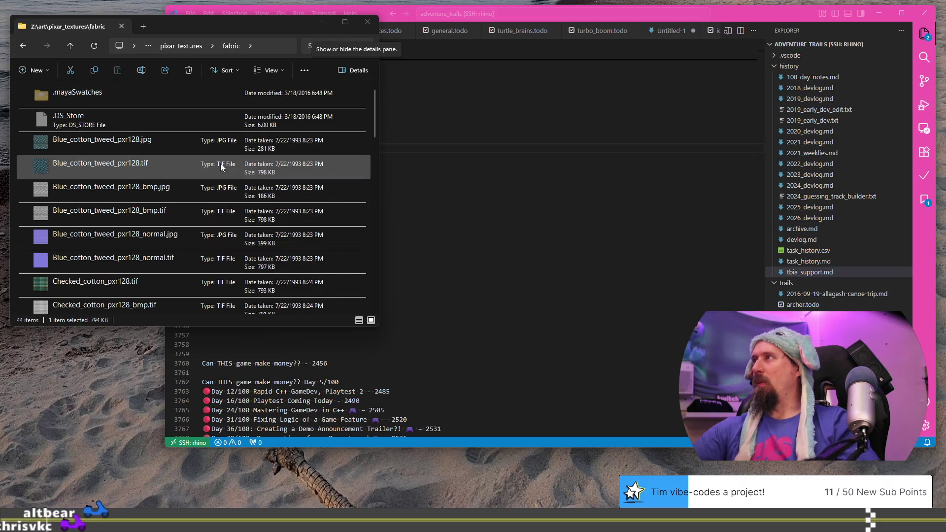
{"action": "scroll", "coordinate": [111, 207], "scroll_direction": "down", "scroll_amount": 5}
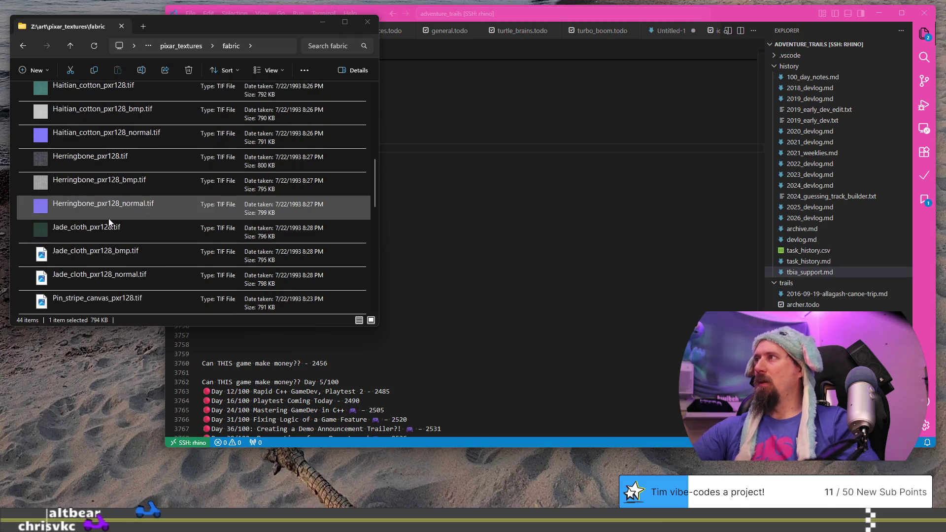
{"action": "scroll", "coordinate": [94, 222], "scroll_direction": "down", "scroll_amount": 5}
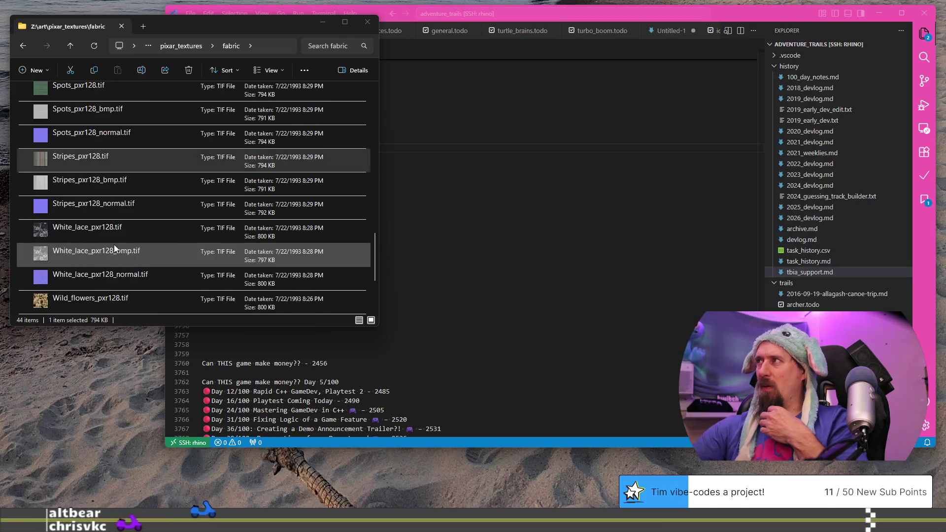
{"action": "scroll", "coordinate": [114, 244], "scroll_direction": "down", "scroll_amount": 2}
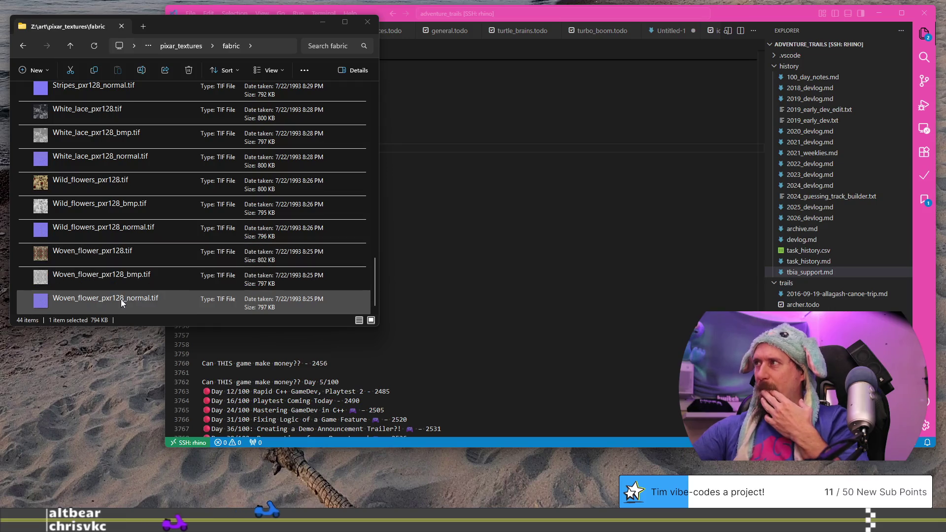
{"action": "scroll", "coordinate": [120, 295], "scroll_direction": "up", "scroll_amount": 6}
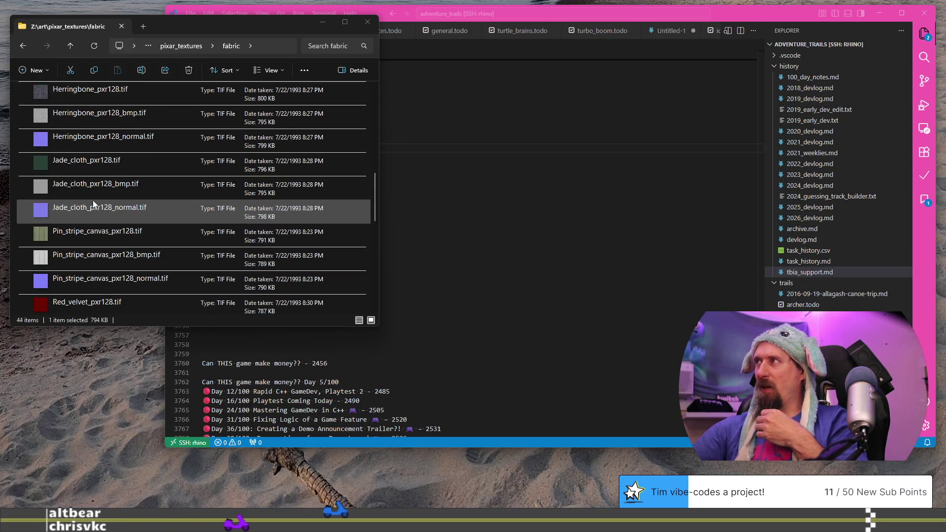
{"action": "scroll", "coordinate": [134, 217], "scroll_direction": "up", "scroll_amount": 5}
Preview the Blue_cotton_tweed_pxr128_normal.jpg map, close it, and return to pixar_textures
{"action": "scroll", "coordinate": [141, 224], "scroll_direction": "up", "scroll_amount": 1}
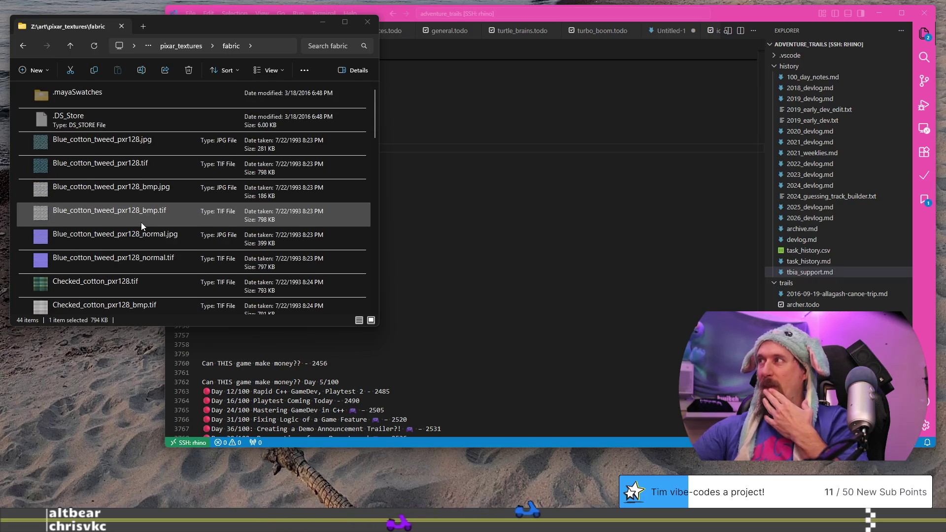
{"action": "scroll", "coordinate": [147, 264], "scroll_direction": "down", "scroll_amount": 1}
{"action": "left_click", "coordinate": [123, 191]}
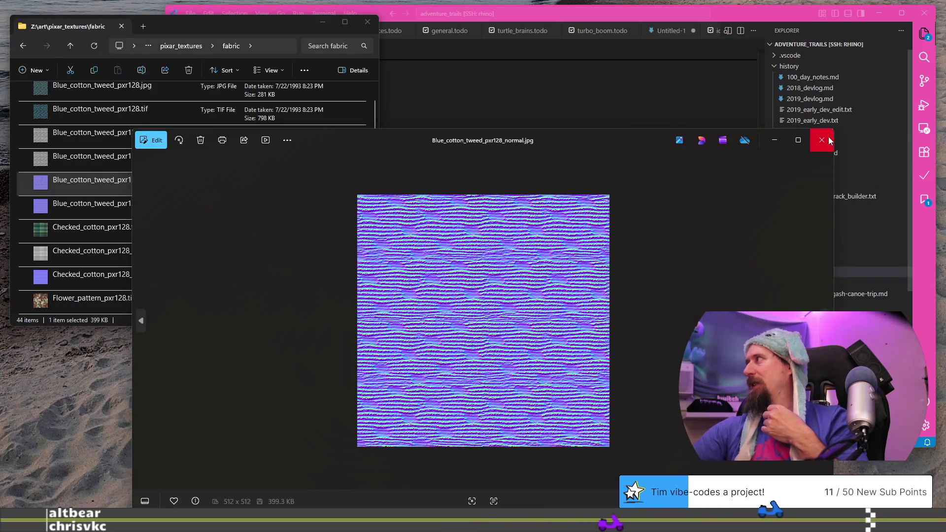
{"action": "left_click", "coordinate": [831, 141]}
{"action": "left_click", "coordinate": [167, 48]}
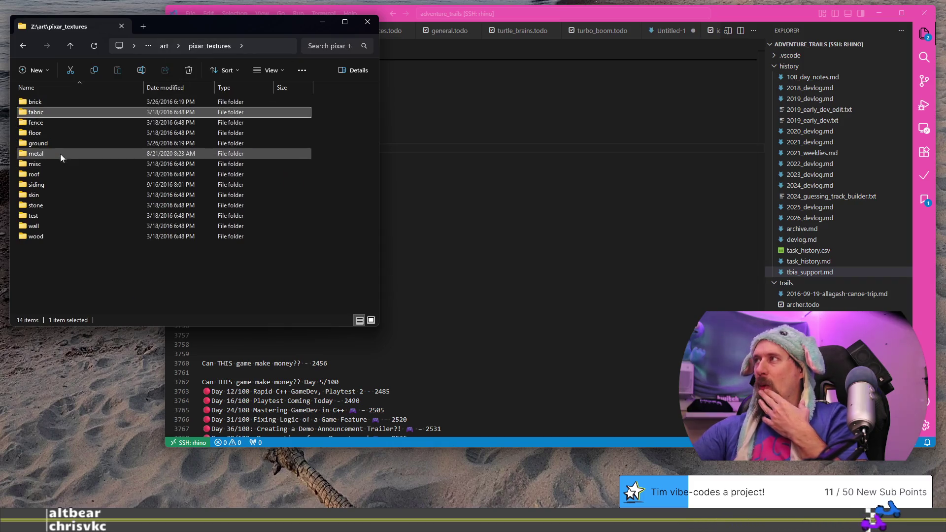
{"action": "left_click", "coordinate": [52, 225]}
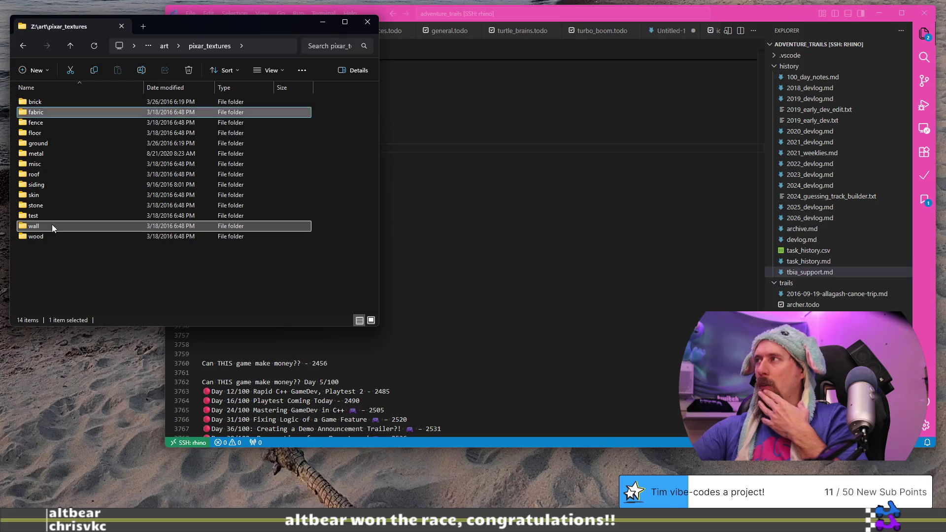
Check the wall folder, then open the siding folder and select Redwood_outdoor_pxr128.tif
{"action": "double_click", "coordinate": [52, 226]}
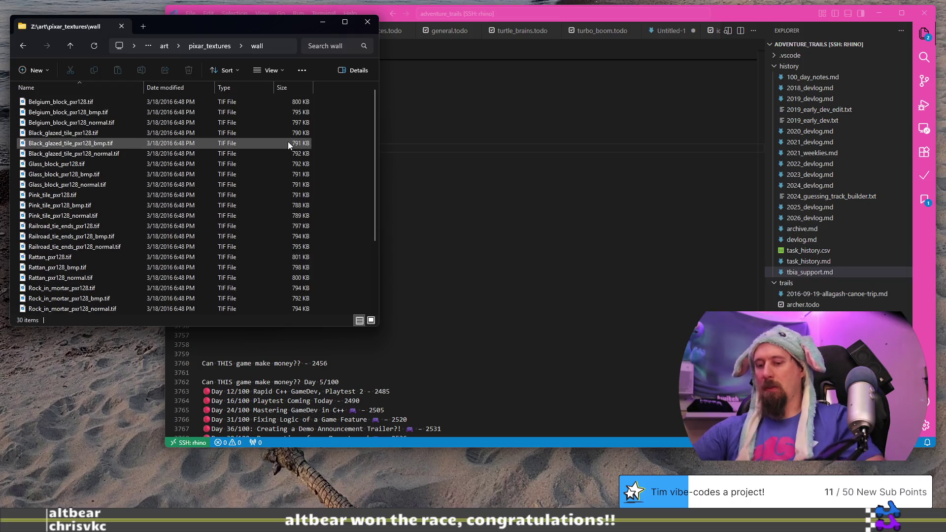
{"action": "scroll", "coordinate": [288, 141], "scroll_direction": "up", "scroll_amount": 3, "text": "ctrl"}
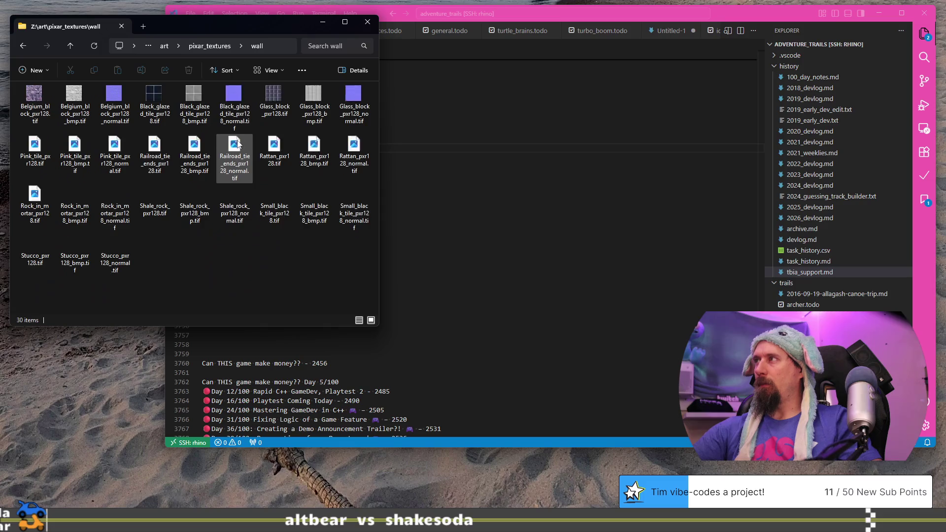
{"action": "scroll", "coordinate": [237, 144], "scroll_direction": "up", "scroll_amount": 1, "text": "ctrl"}
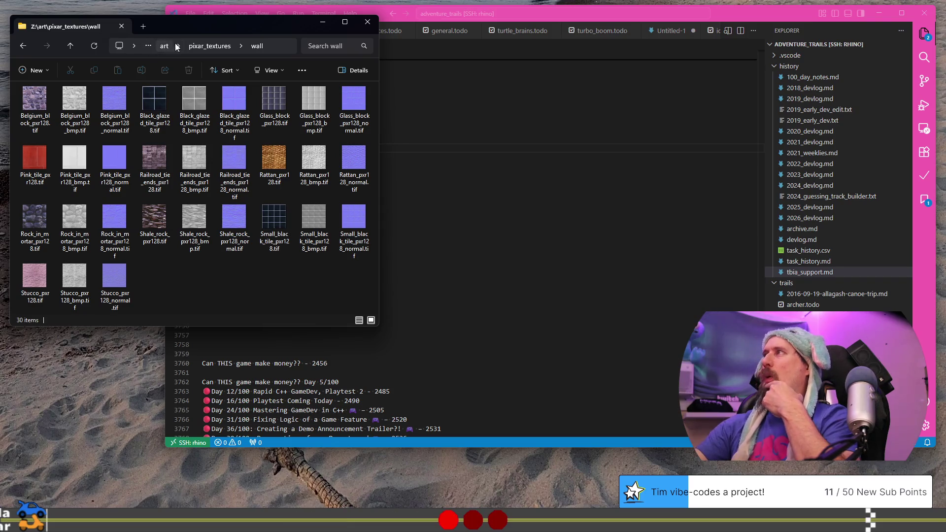
{"action": "left_click", "coordinate": [194, 49]}
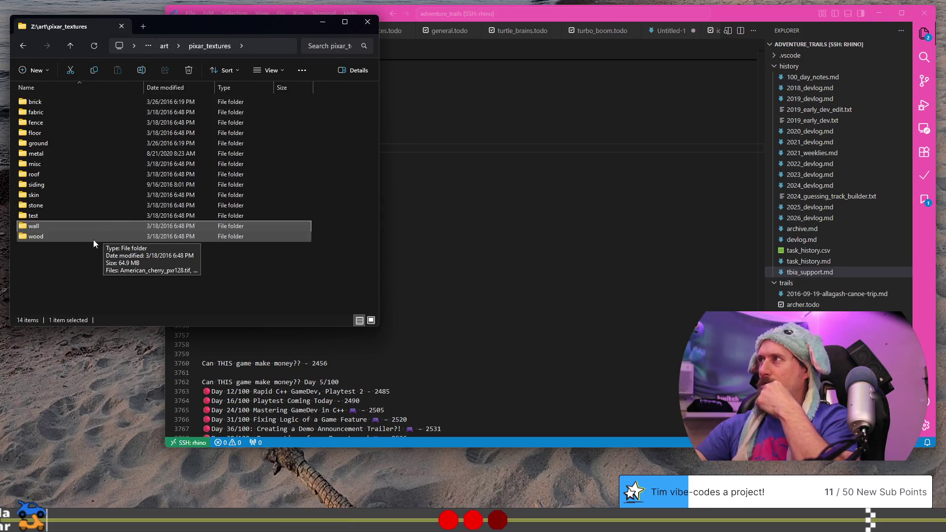
{"action": "double_click", "coordinate": [56, 185]}
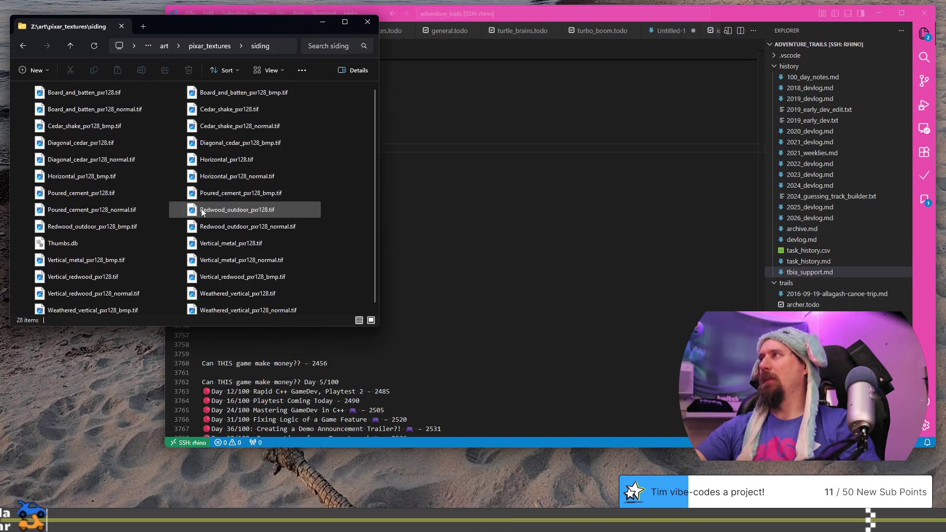
{"action": "scroll", "coordinate": [201, 212], "scroll_direction": "up", "scroll_amount": 2, "text": "ctrl"}
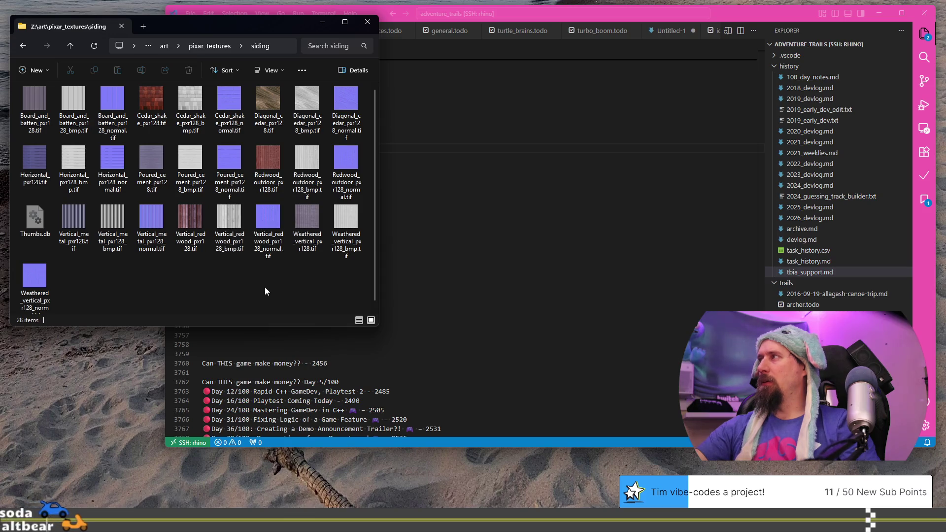
{"action": "mouse_move", "coordinate": [193, 224]}
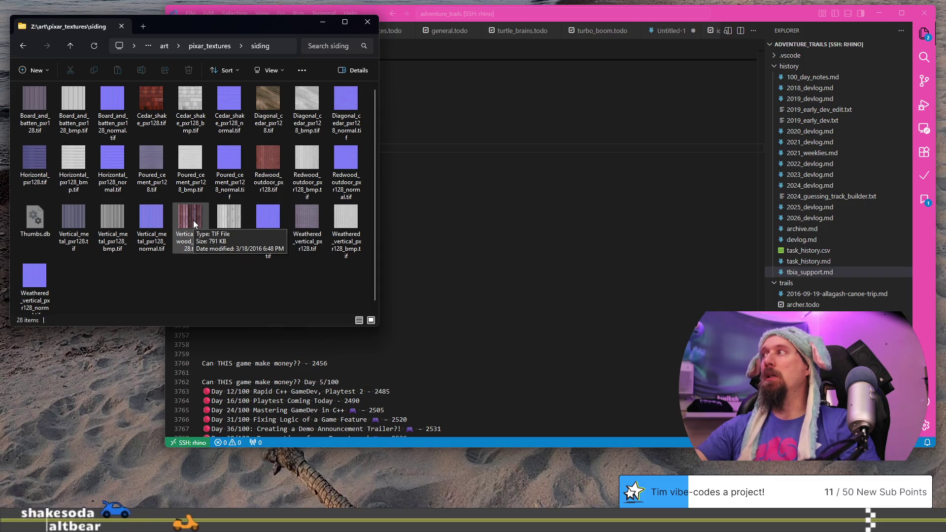
{"action": "left_click", "coordinate": [268, 149]}
Place Redwood_outdoor_pxr128.tif left of the brick wall, scaled to about 181%, and extend it upward
{"action": "mouse_move", "coordinate": [264, 160]}
{"action": "left_mouse_down"}
{"action": "mouse_move", "coordinate": [474, 251]}
{"action": "mouse_move", "coordinate": [342, 232]}
{"action": "mouse_move", "coordinate": [436, 245]}
{"action": "left_mouse_up"}
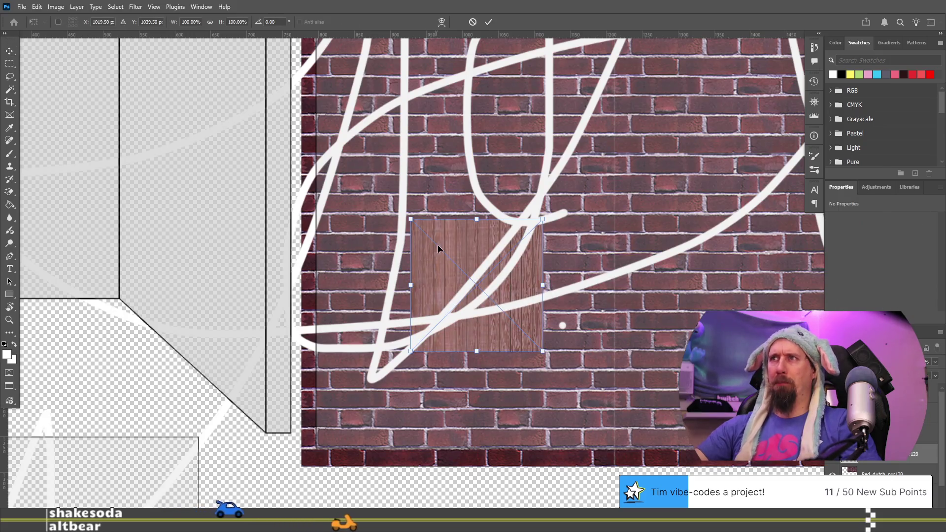
{"action": "scroll", "coordinate": [436, 245], "scroll_direction": "down", "scroll_amount": 6, "text": "alt"}
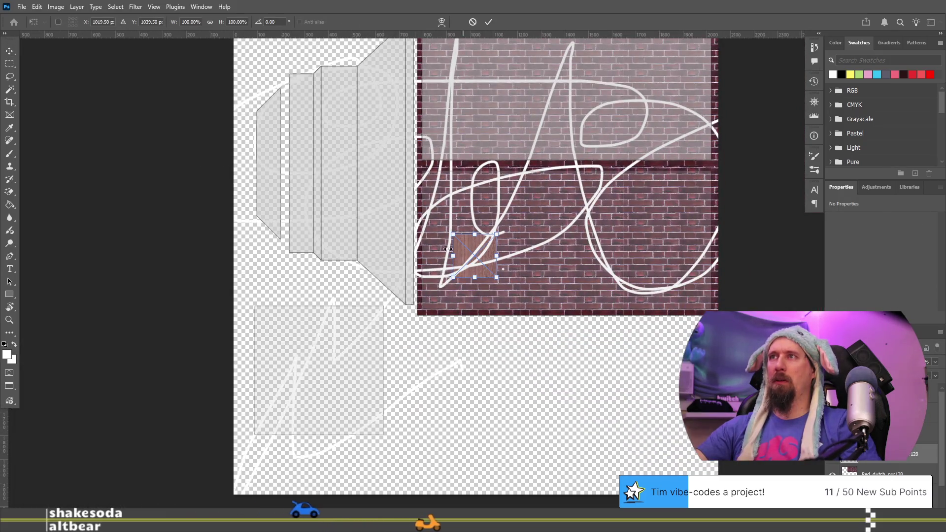
{"action": "mouse_move", "coordinate": [472, 272]}
{"action": "left_mouse_down"}
{"action": "mouse_move", "coordinate": [400, 264]}
{"action": "mouse_move", "coordinate": [368, 273]}
{"action": "mouse_move", "coordinate": [361, 225]}
{"action": "mouse_move", "coordinate": [368, 269]}
{"action": "left_mouse_up"}
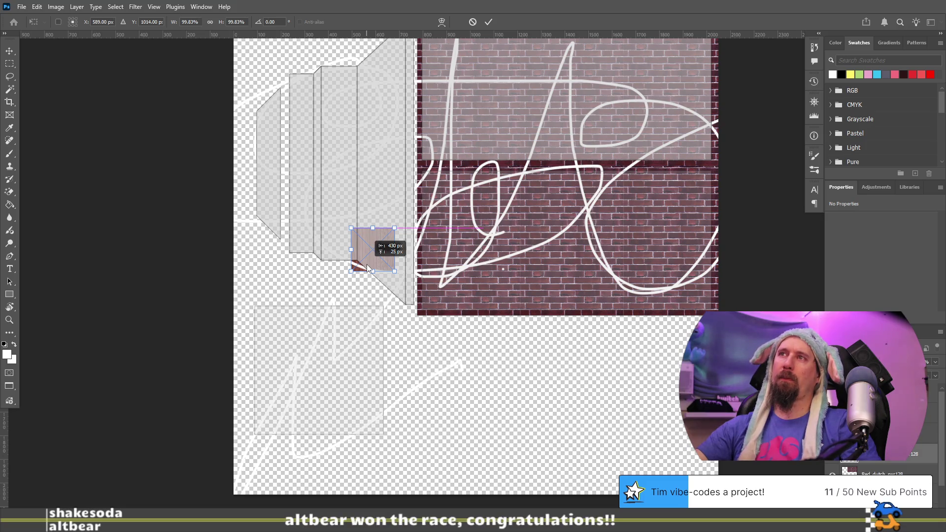
{"action": "mouse_move", "coordinate": [395, 271]}
{"action": "left_mouse_down"}
{"action": "mouse_move", "coordinate": [435, 310]}
{"action": "mouse_move", "coordinate": [380, 277]}
{"action": "mouse_move", "coordinate": [383, 287]}
{"action": "mouse_move", "coordinate": [393, 284]}
{"action": "left_mouse_up"}
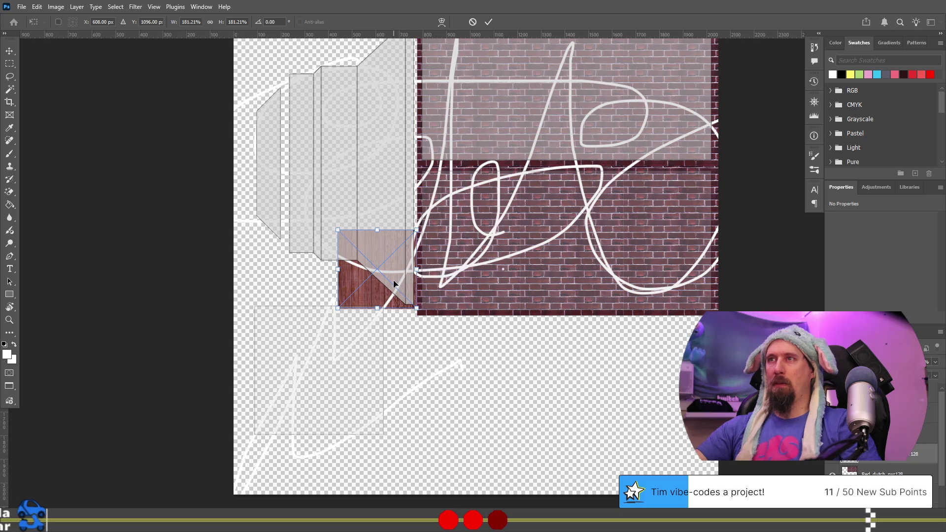
{"action": "scroll", "coordinate": [394, 279], "scroll_direction": "up", "scroll_amount": 3, "text": "alt"}
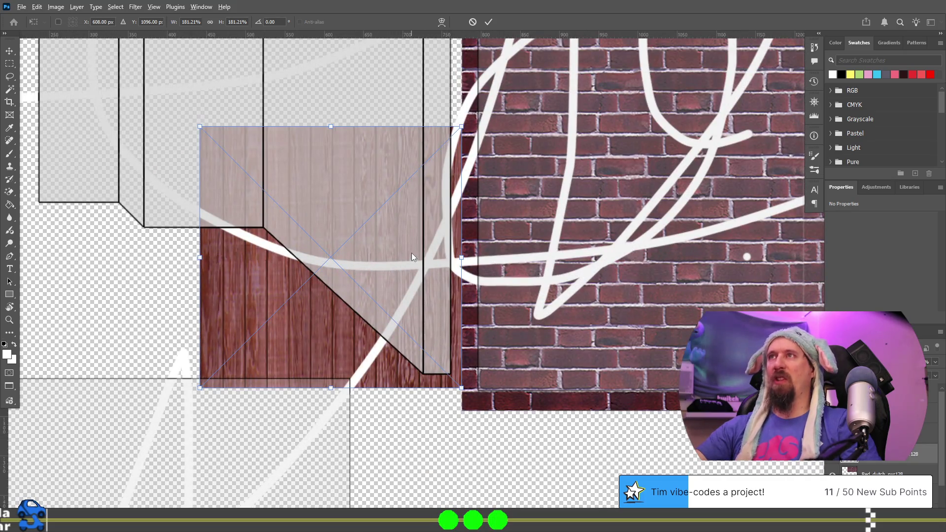
{"action": "scroll", "coordinate": [522, 201], "scroll_direction": "down", "scroll_amount": 3, "text": "alt"}
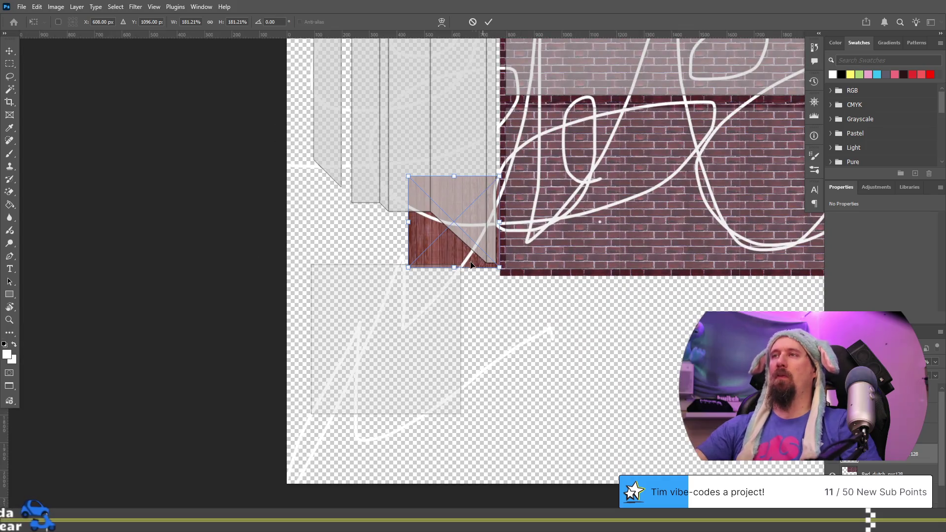
{"action": "key", "text": "Up"}
{"action": "key", "text": "Up"}
{"action": "key", "text": "Up"}
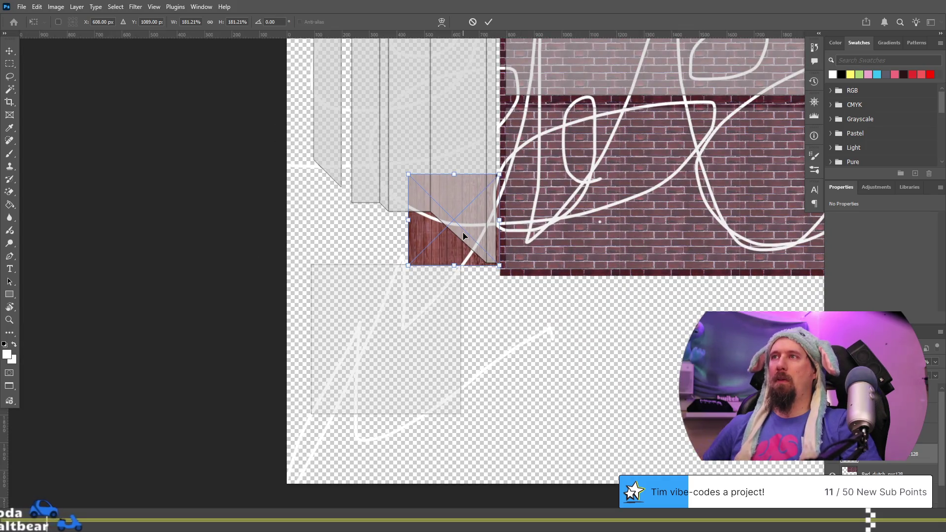
{"action": "key", "text": "Return"}
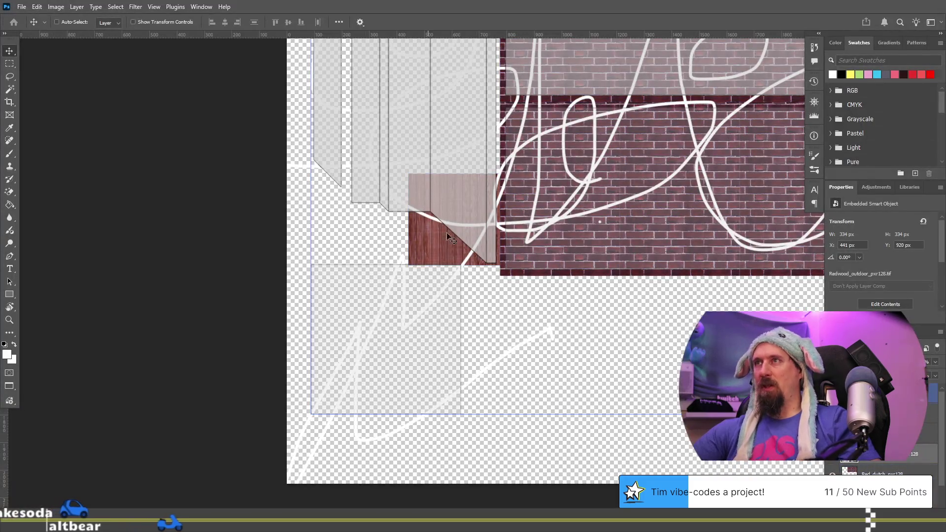
{"action": "mouse_move", "coordinate": [447, 251]}
{"action": "left_mouse_down", "text": "alt"}
{"action": "mouse_move", "coordinate": [565, 291]}
{"action": "mouse_move", "coordinate": [526, 128]}
{"action": "mouse_move", "coordinate": [433, 128]}
{"action": "mouse_move", "coordinate": [449, 152]}
{"action": "left_mouse_up", "text": "alt"}
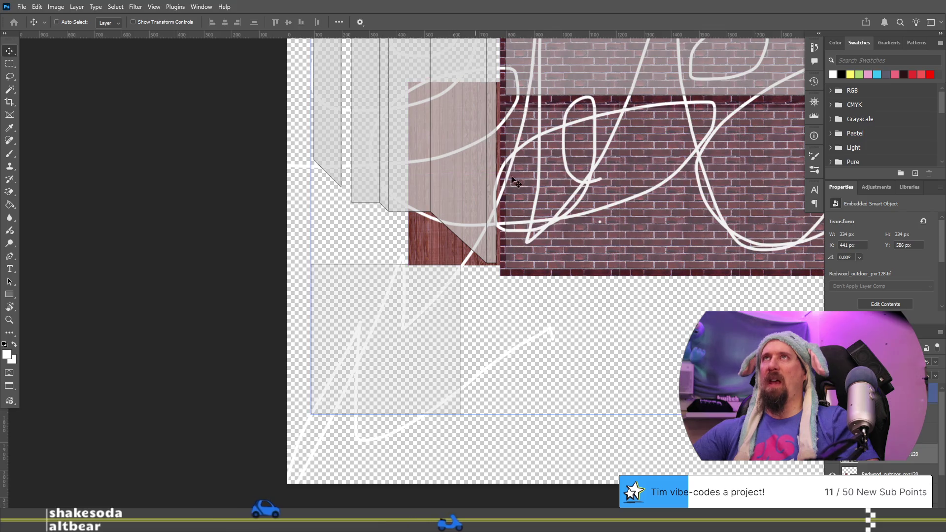
Drag the redwood tile up to the top of the wall strip with Auto-Select enabled
{"action": "scroll", "coordinate": [528, 191], "scroll_direction": "up", "scroll_amount": 3}
{"action": "scroll", "coordinate": [528, 190], "scroll_direction": "up", "scroll_amount": 5}
{"action": "left_click_drag", "start_coordinate": [524, 232], "coordinate": [504, 331]}
{"action": "mouse_move", "coordinate": [559, 321]}
{"action": "left_mouse_down"}
{"action": "mouse_move", "coordinate": [461, 245]}
{"action": "mouse_move", "coordinate": [460, 258]}
{"action": "left_mouse_up"}
{"action": "mouse_move", "coordinate": [532, 282]}
{"action": "left_mouse_down"}
{"action": "mouse_move", "coordinate": [552, 276]}
{"action": "mouse_move", "coordinate": [517, 145]}
{"action": "mouse_move", "coordinate": [471, 139]}
{"action": "mouse_move", "coordinate": [473, 153]}
{"action": "left_mouse_up"}
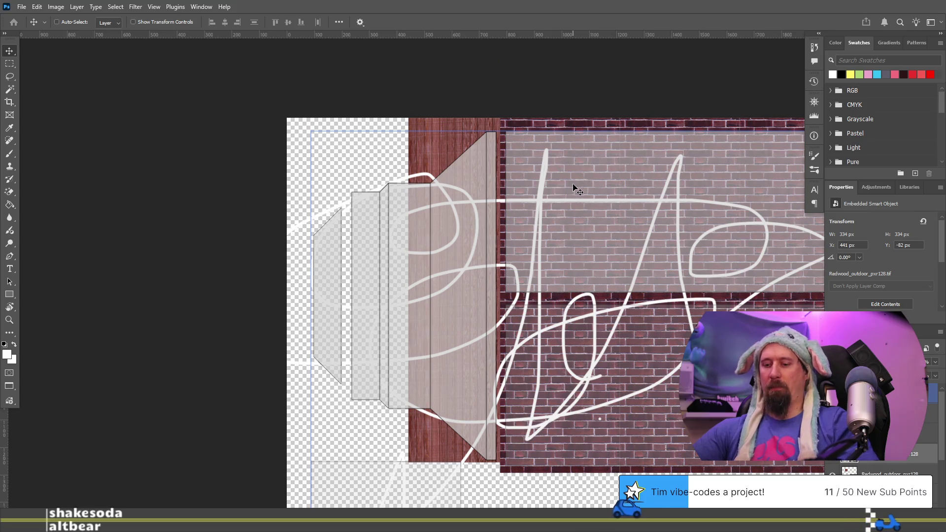
{"action": "key", "text": "ctrl"}
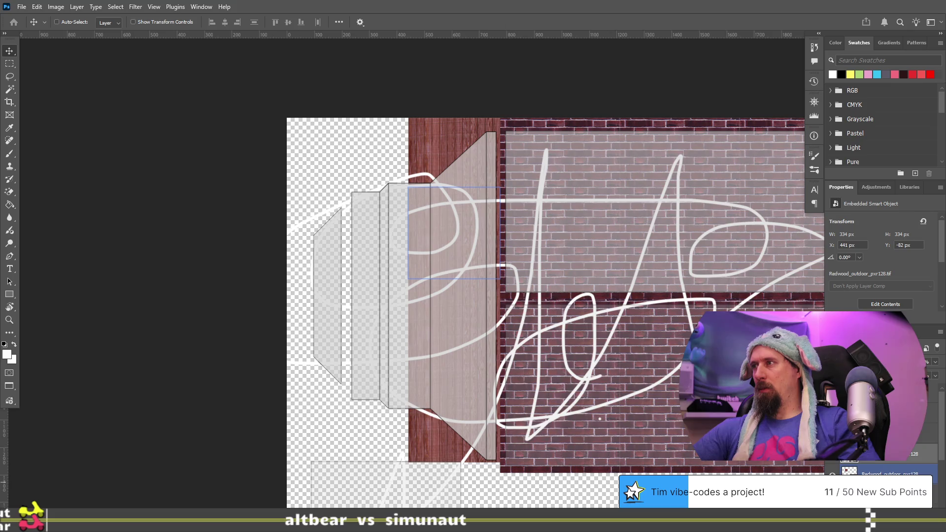
{"action": "left_click", "coordinate": [883, 474]}
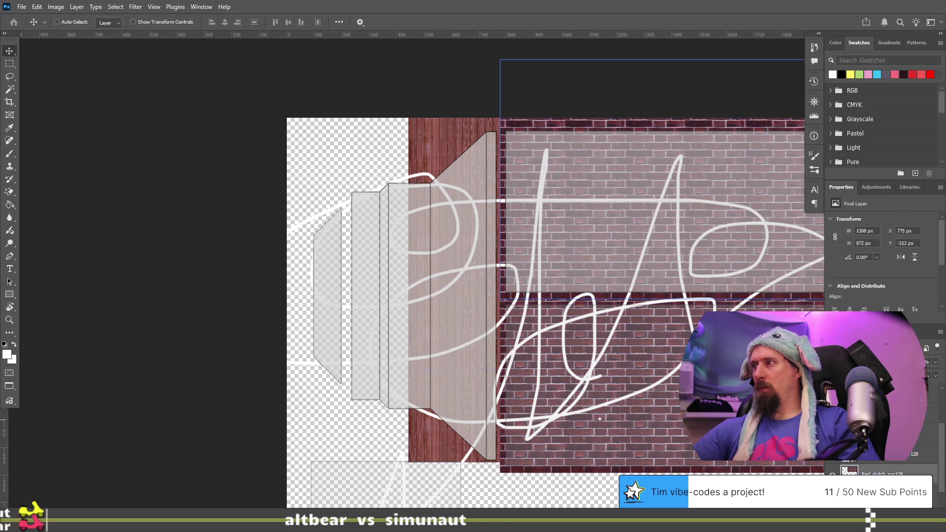
Rotate a copy of the Red_dutch brick texture -90° so it fills the far-left panel
{"action": "key", "text": "ctrl+z"}
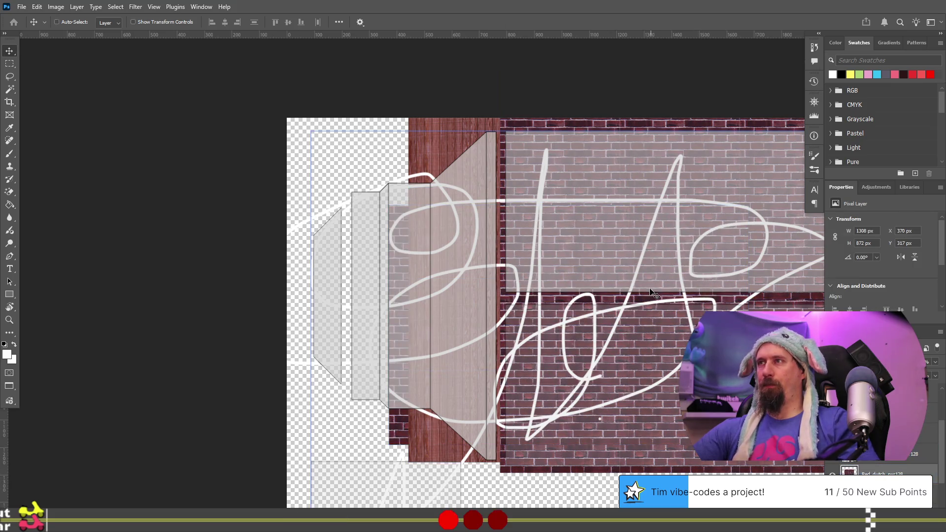
{"action": "key", "text": "ctrl+t"}
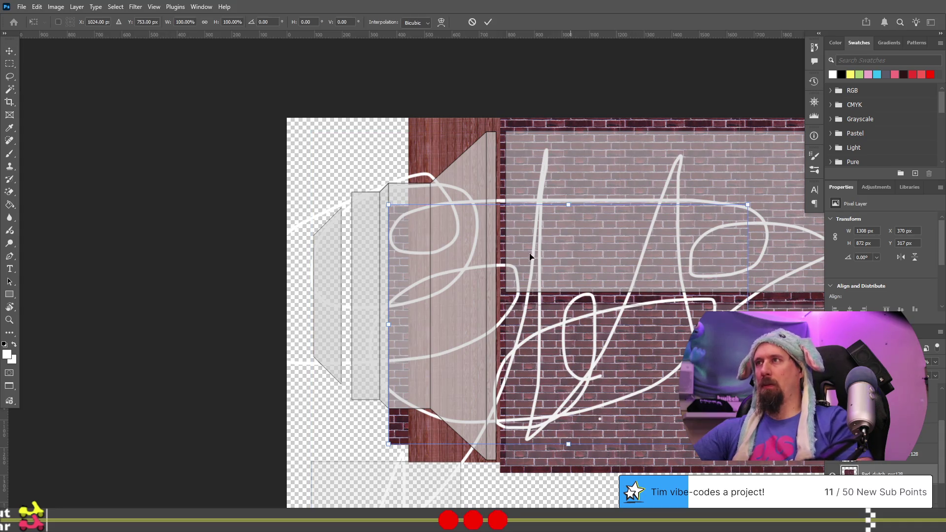
{"action": "mouse_move", "coordinate": [379, 194]}
{"action": "left_mouse_down"}
{"action": "mouse_move", "coordinate": [399, 484]}
{"action": "mouse_move", "coordinate": [454, 493]}
{"action": "mouse_move", "coordinate": [556, 483]}
{"action": "mouse_move", "coordinate": [304, 452]}
{"action": "mouse_move", "coordinate": [284, 465]}
{"action": "mouse_move", "coordinate": [330, 468]}
{"action": "left_mouse_up"}
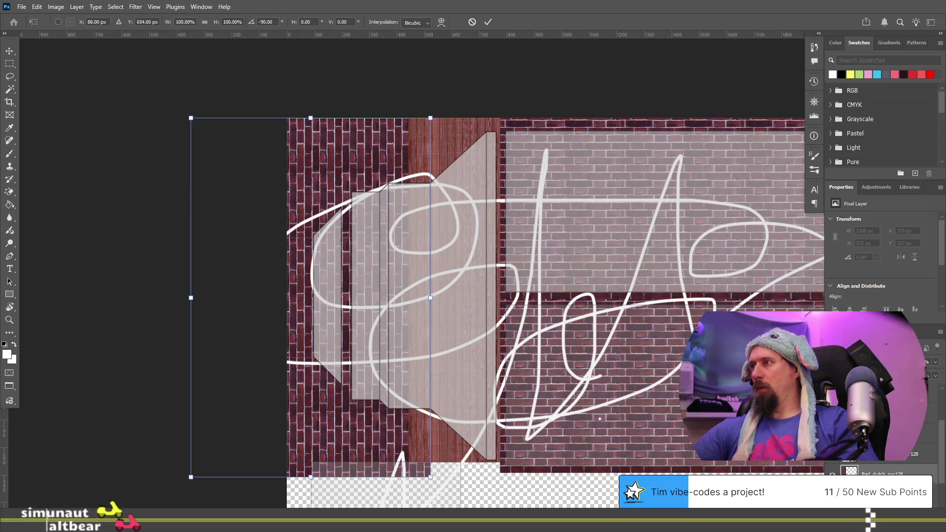
{"action": "key", "text": "Return"}
{"action": "left_click", "coordinate": [926, 436]}
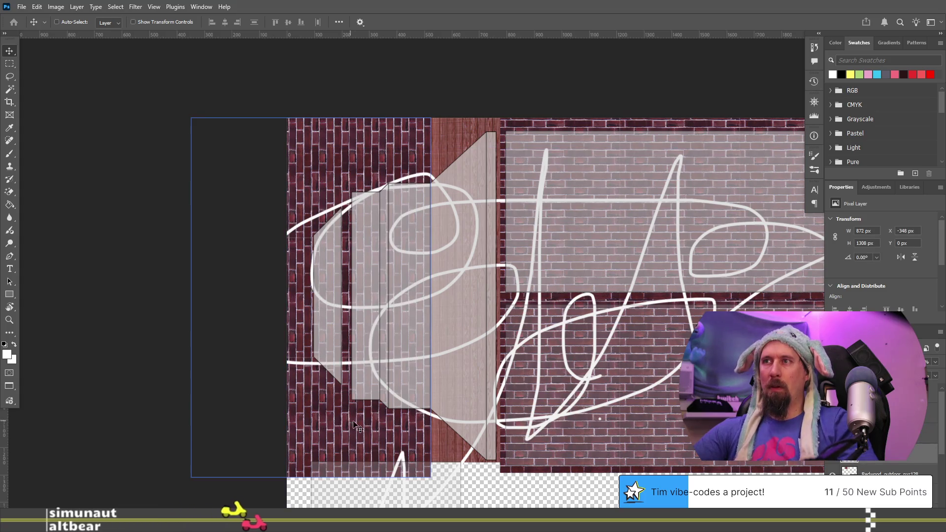
{"action": "scroll", "coordinate": [394, 407], "scroll_direction": "up", "scroll_amount": 5, "text": "alt"}
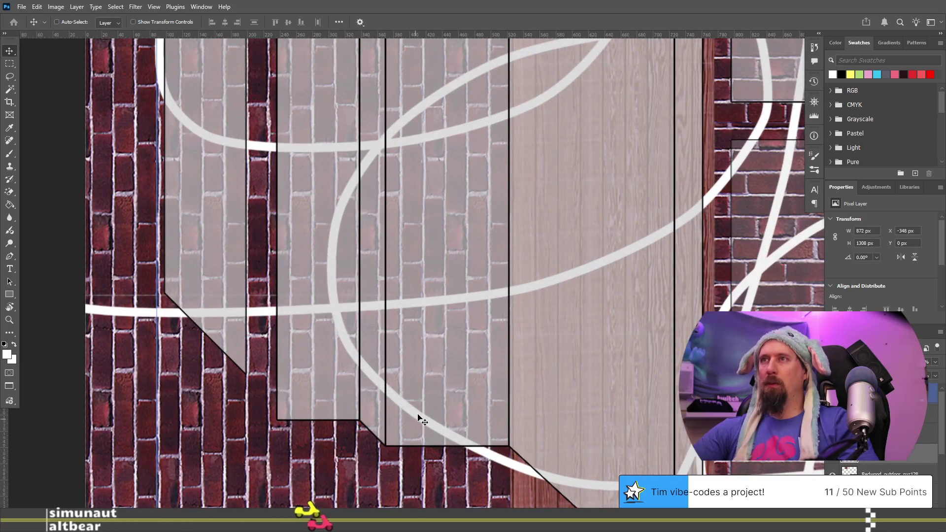
{"action": "scroll", "coordinate": [567, 360], "scroll_direction": "down", "scroll_amount": 8, "text": "alt"}
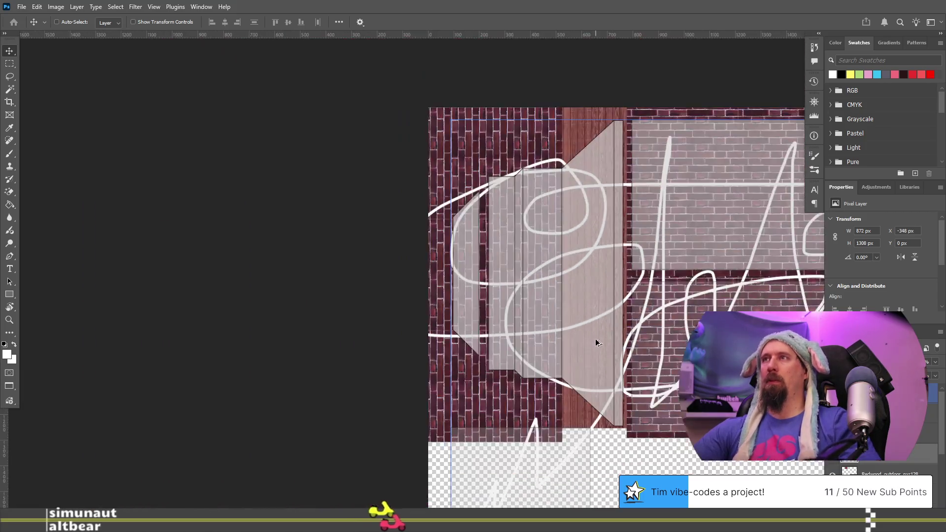
{"action": "key", "text": "alt+Tab"}
{"action": "key", "text": "alt+Tab"}
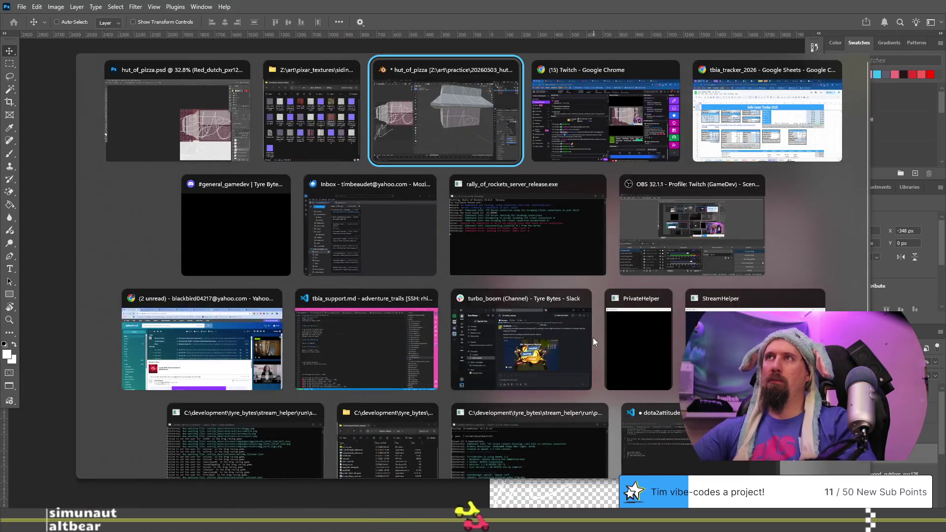
Reload hut_of_pizza.psd in Blender and orbit in Object Mode to inspect the brick walls and roof
{"action": "key", "text": "alt+r"}
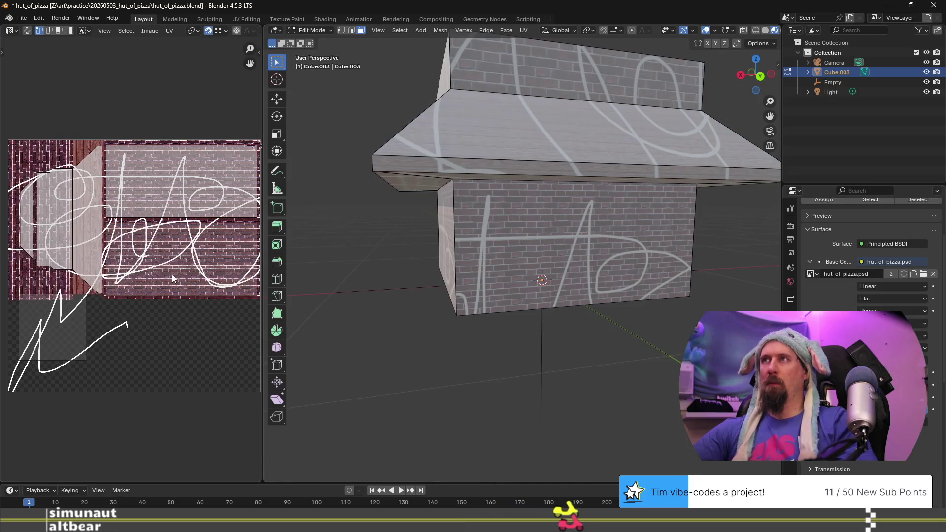
{"action": "key", "text": "Tab"}
{"action": "scroll", "coordinate": [629, 300], "scroll_direction": "down", "scroll_amount": 5}
{"action": "left_click", "coordinate": [645, 309]}
{"action": "mouse_move", "coordinate": [645, 309]}
{"action": "middle_mouse_down"}
{"action": "mouse_move", "coordinate": [567, 290]}
{"action": "mouse_move", "coordinate": [508, 314]}
{"action": "mouse_move", "coordinate": [558, 303]}
{"action": "middle_mouse_up"}
{"action": "scroll", "coordinate": [518, 288], "scroll_direction": "up", "scroll_amount": 6}
{"action": "scroll", "coordinate": [518, 283], "scroll_direction": "up", "scroll_amount": 2}
Compare against the Photoshop texture, then reload the hut texture again
{"action": "key", "text": "alt+Tab"}
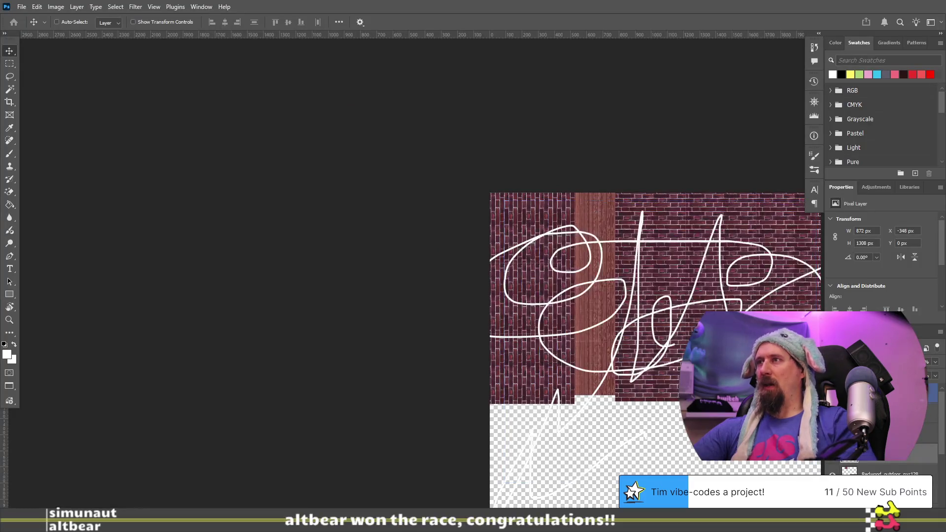
{"action": "key", "text": "alt+Tab"}
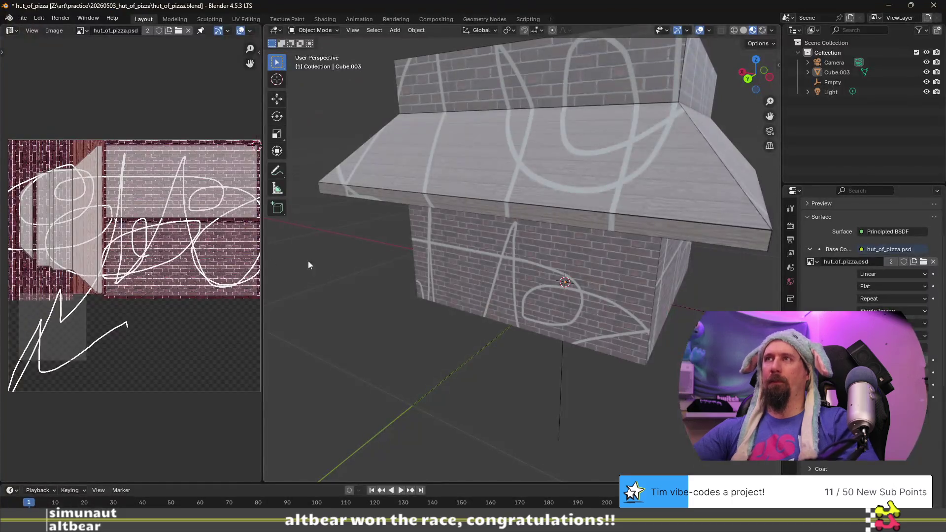
{"action": "key", "text": "alt+r"}
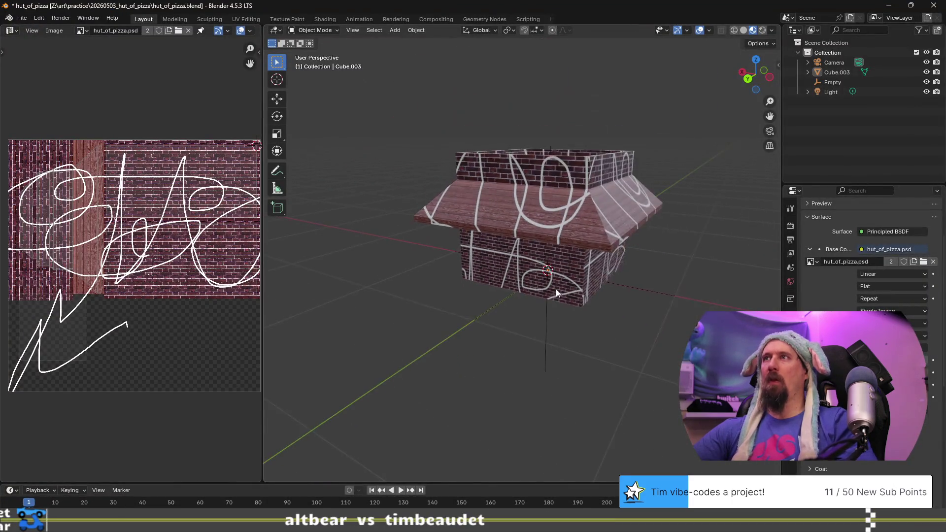